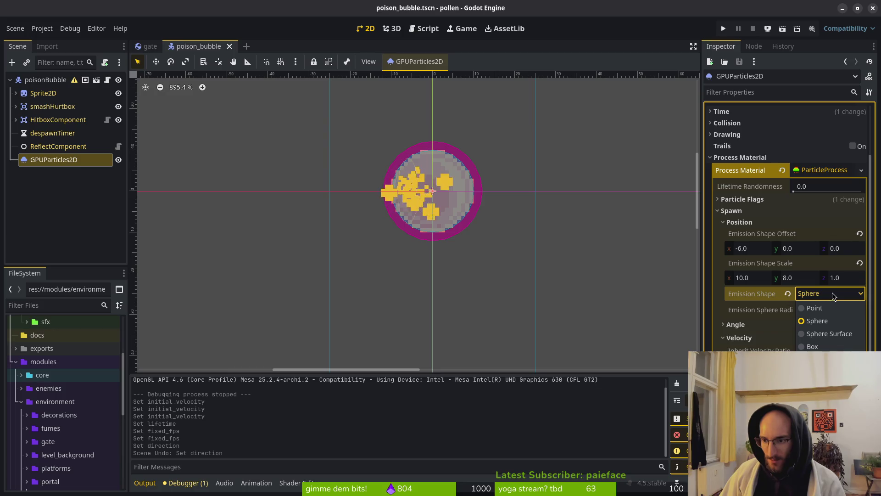
Step: Try the Point, Sphere Surface and Ring emission shapes, then settle back on Sphere
{"action": "left_click", "coordinate": [817, 309]}
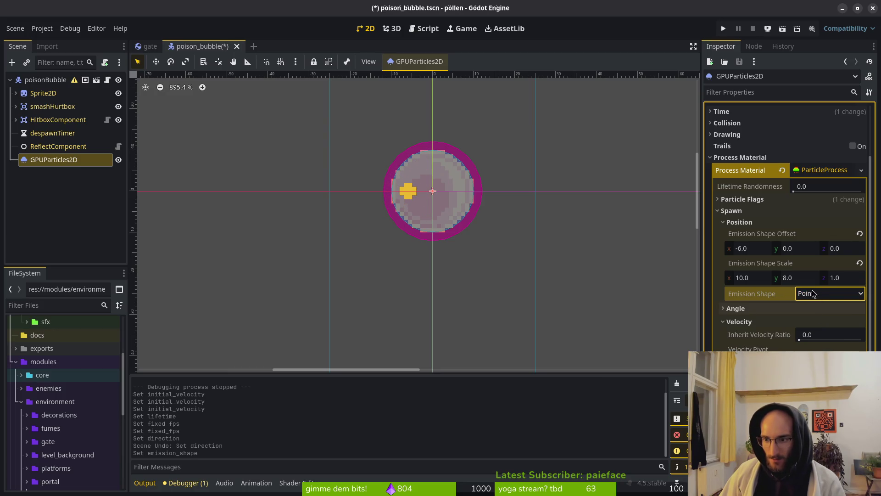
{"action": "left_click", "coordinate": [821, 321]}
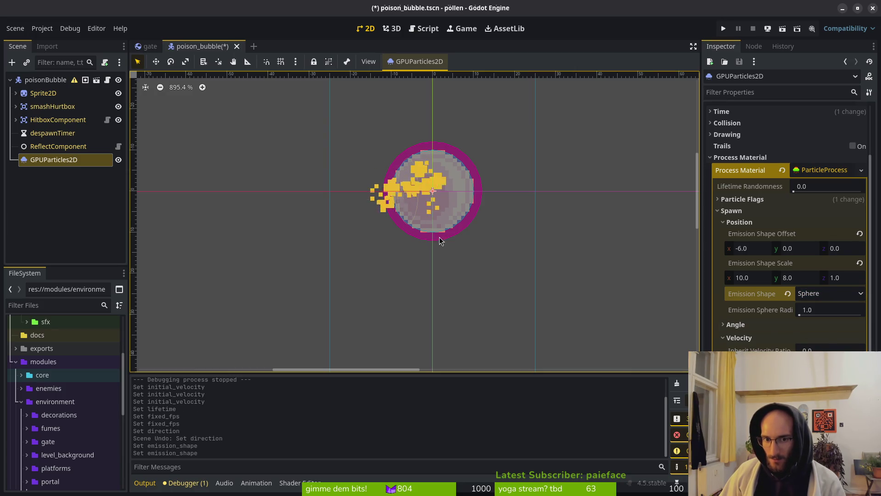
{"action": "scroll", "coordinate": [431, 195], "scroll_direction": "up", "scroll_amount": 4}
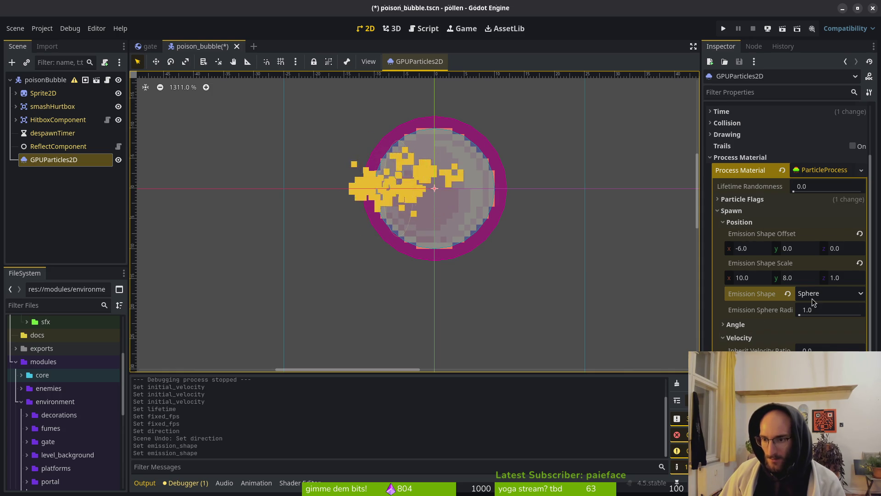
{"action": "mouse_move", "coordinate": [750, 298]}
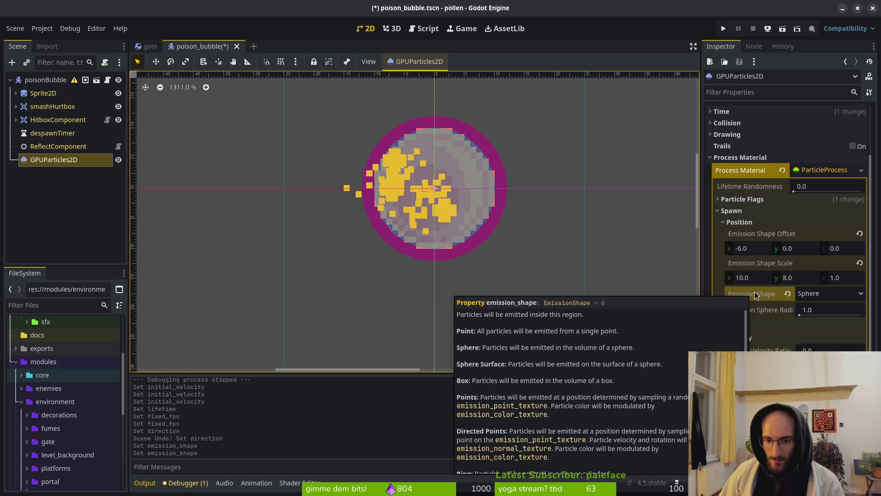
{"action": "left_click", "coordinate": [835, 298]}
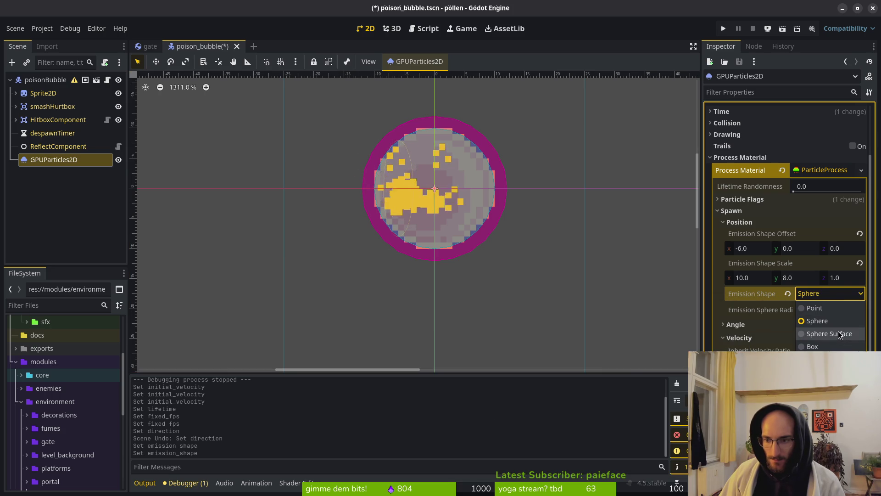
{"action": "left_click", "coordinate": [838, 332]}
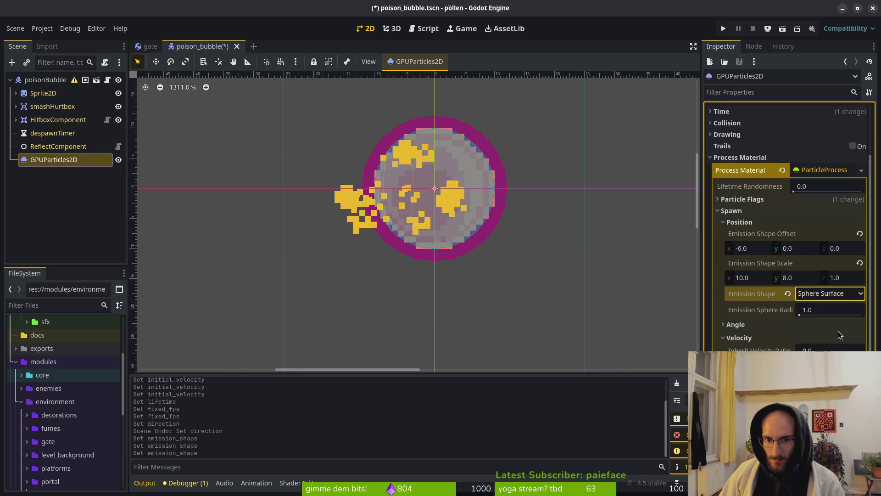
{"action": "left_click", "coordinate": [831, 293]}
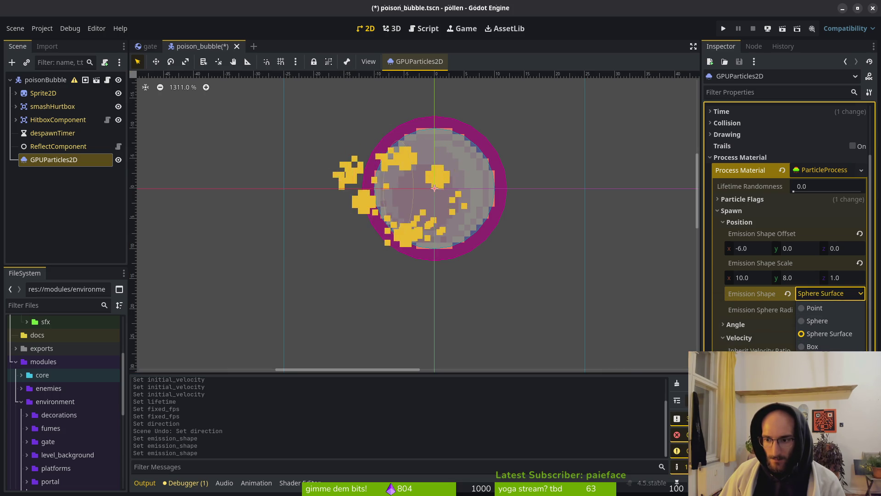
{"action": "left_click", "coordinate": [822, 359]}
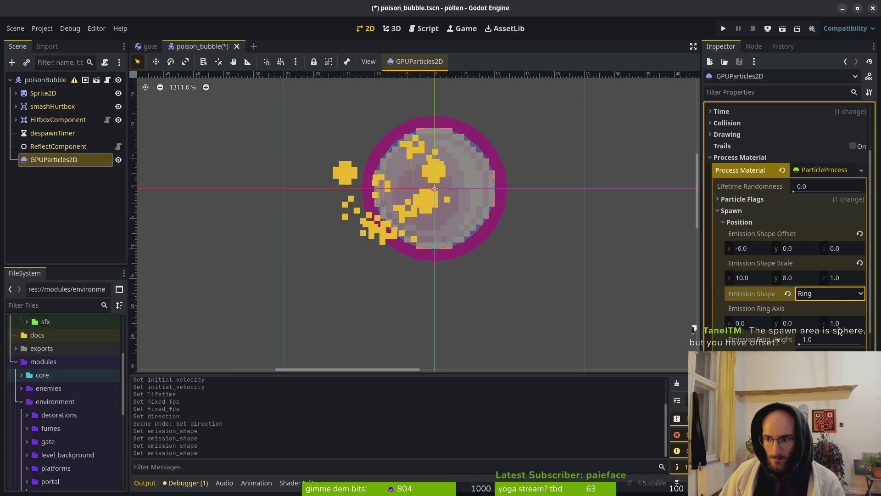
{"action": "left_click", "coordinate": [836, 295]}
{"action": "left_click", "coordinate": [822, 321]}
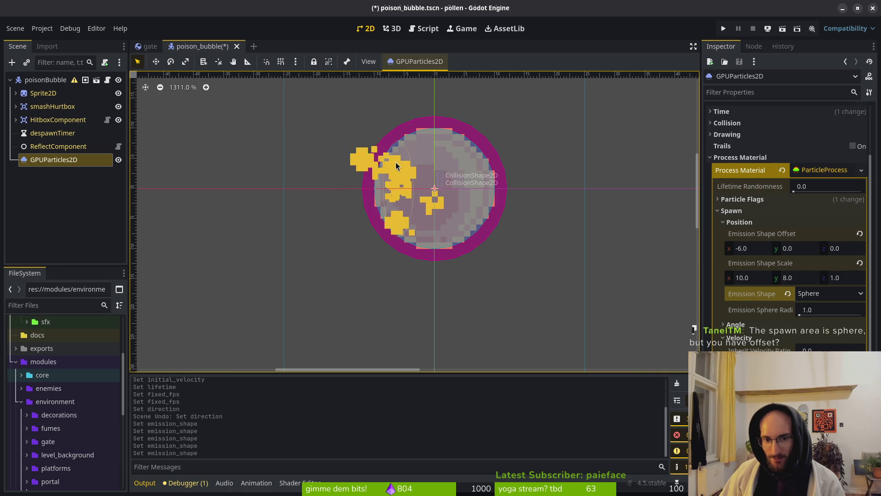
Step: Undo trial offset and y-scale 4 changes, then set the emission shape scale x to 4.0
{"action": "left_click", "coordinate": [859, 234]}
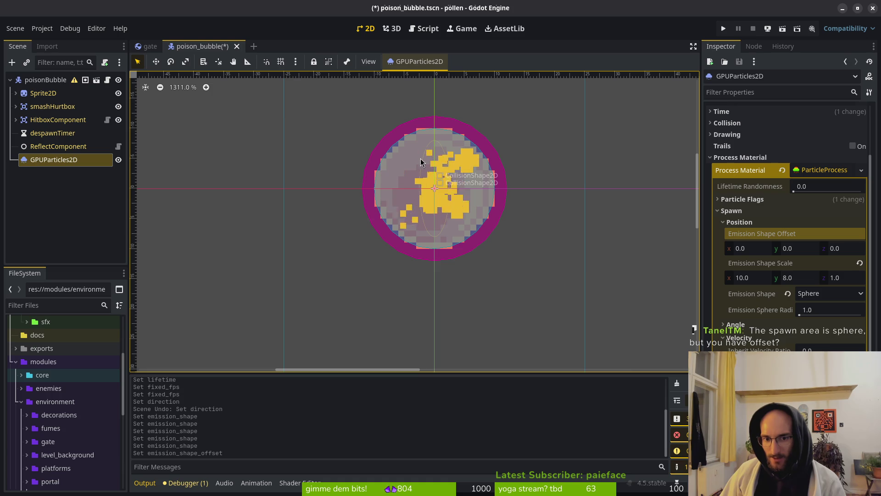
{"action": "key", "text": "ctrl+z"}
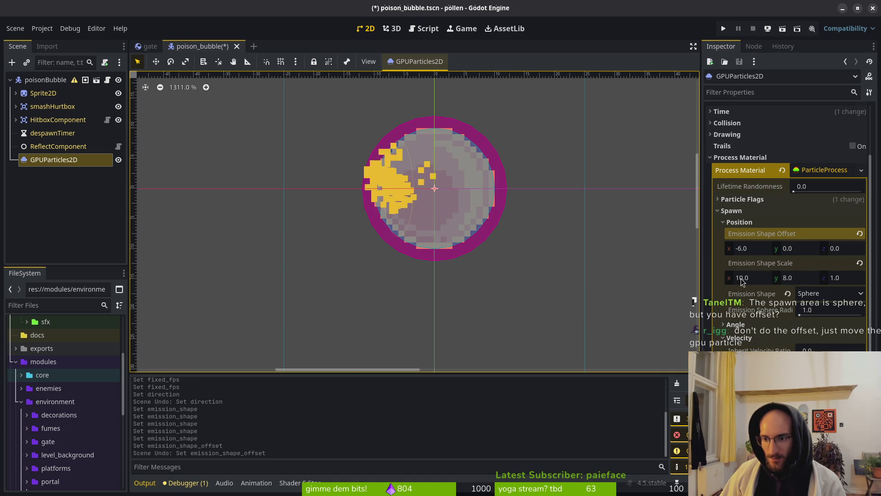
{"action": "left_click", "coordinate": [796, 277]}
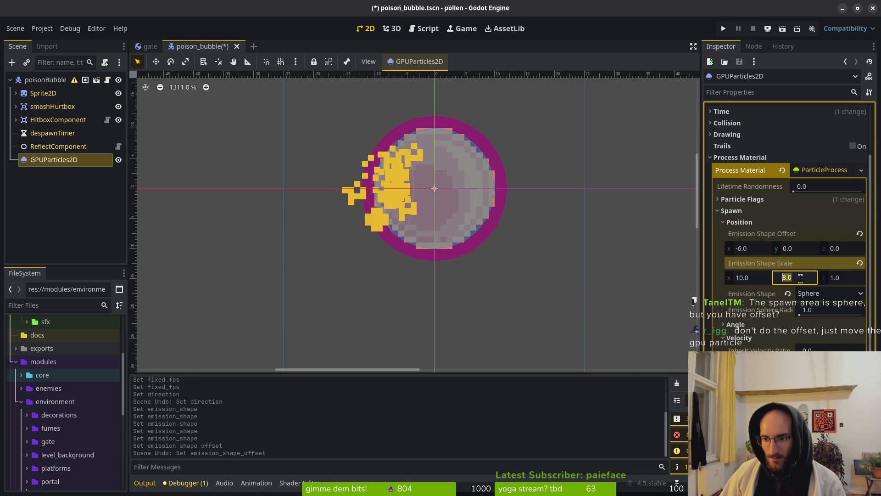
{"action": "type", "text": "4"}
{"action": "key", "text": "Return"}
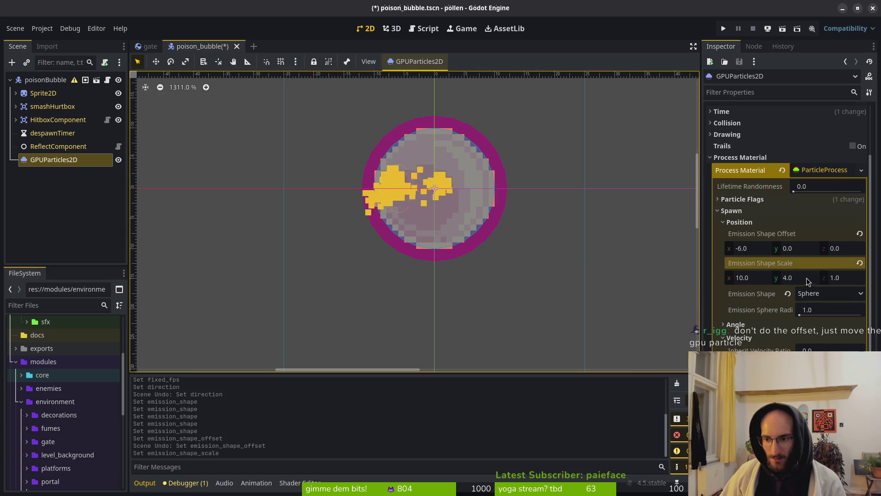
{"action": "key", "text": "ctrl+z"}
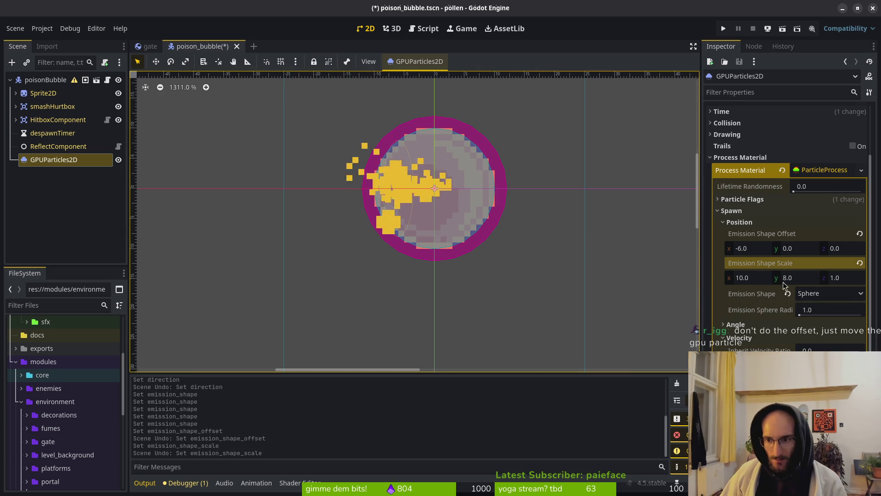
{"action": "left_click", "coordinate": [746, 278]}
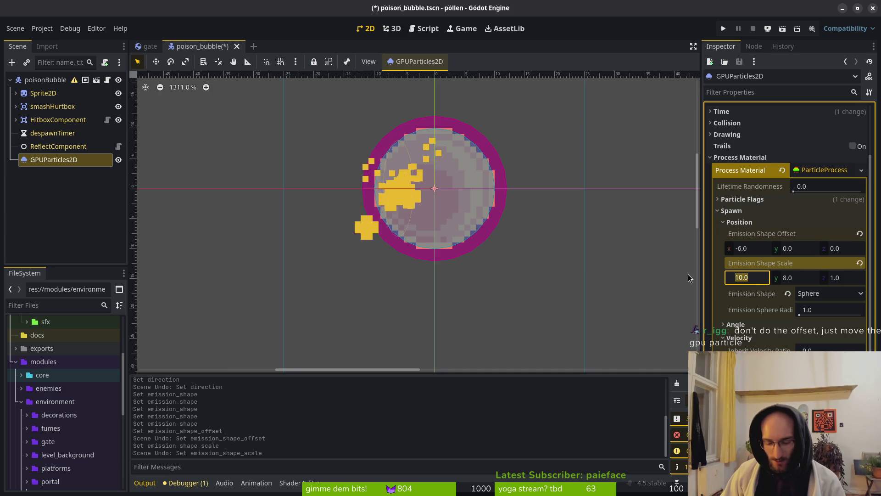
{"action": "type", "text": "4"}
{"action": "key", "text": "Return"}
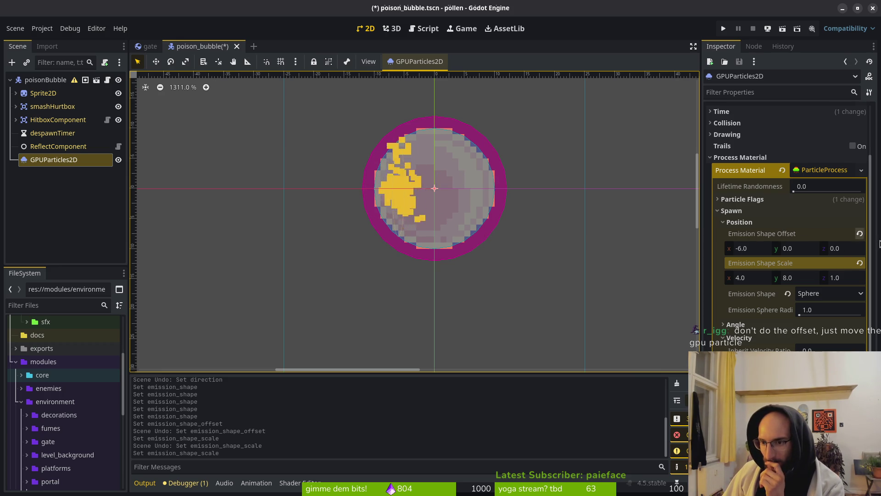
Step: Reset the emission shape x offset to 0 and nudge the GPUParticles2D node to x -6
{"action": "left_click", "coordinate": [860, 233]}
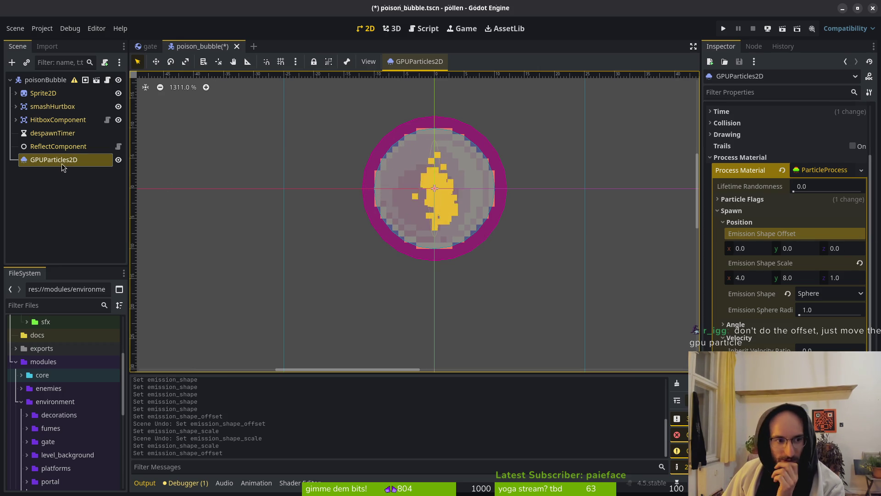
{"action": "left_click", "coordinate": [762, 159]}
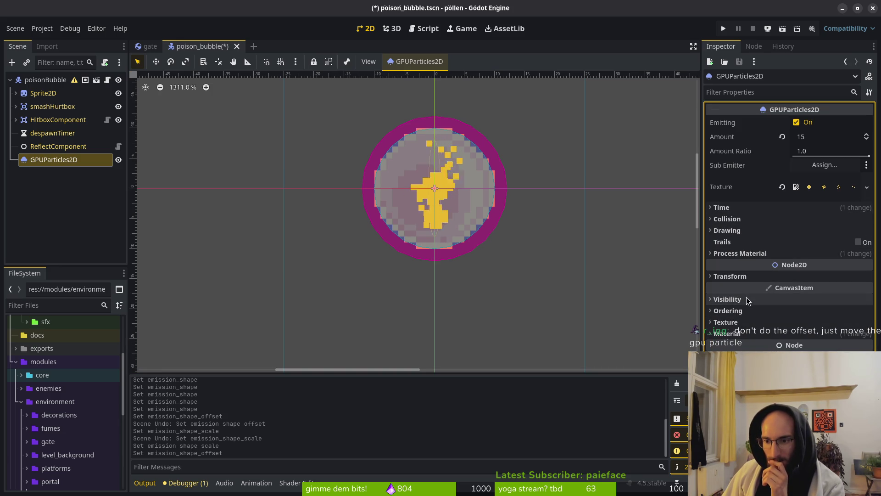
{"action": "left_click", "coordinate": [732, 276]}
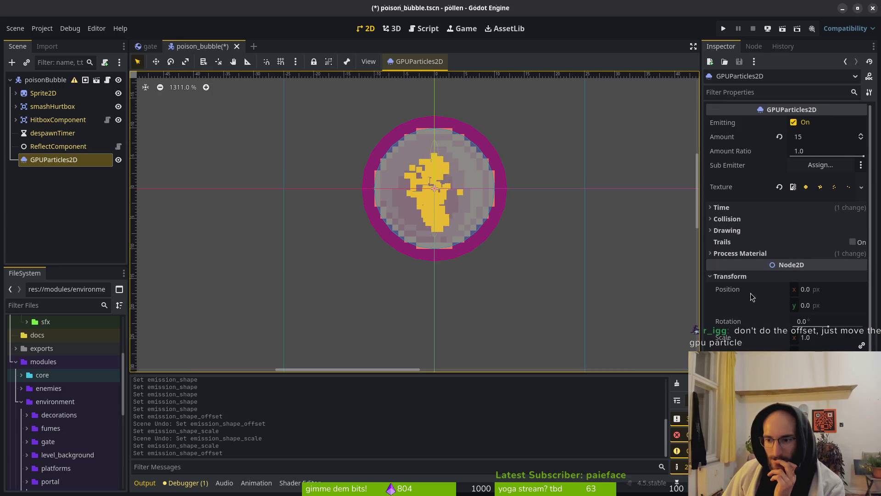
{"action": "key", "text": "Left"}
{"action": "key", "text": "Left"}
{"action": "key", "text": "Left"}
{"action": "key", "text": "Left"}
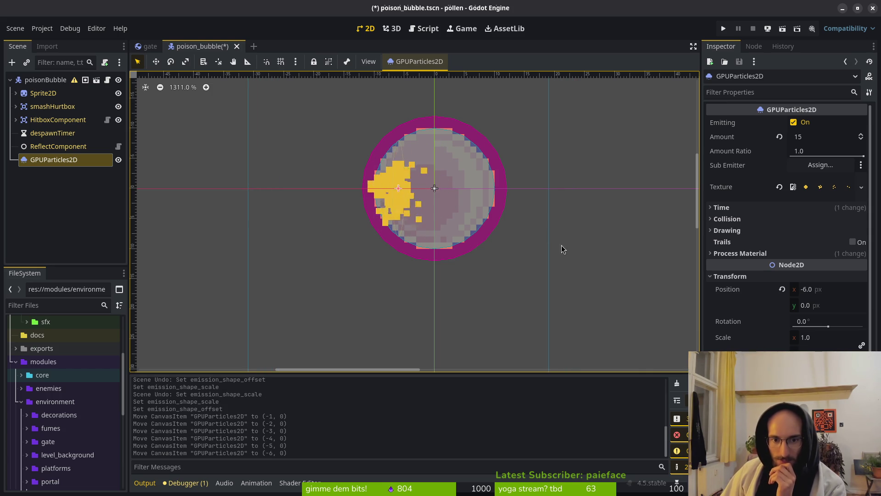
Step: Collapse the transform and process material sections and expand the particle timing settings
{"action": "left_click", "coordinate": [741, 280]}
{"action": "left_click", "coordinate": [792, 251]}
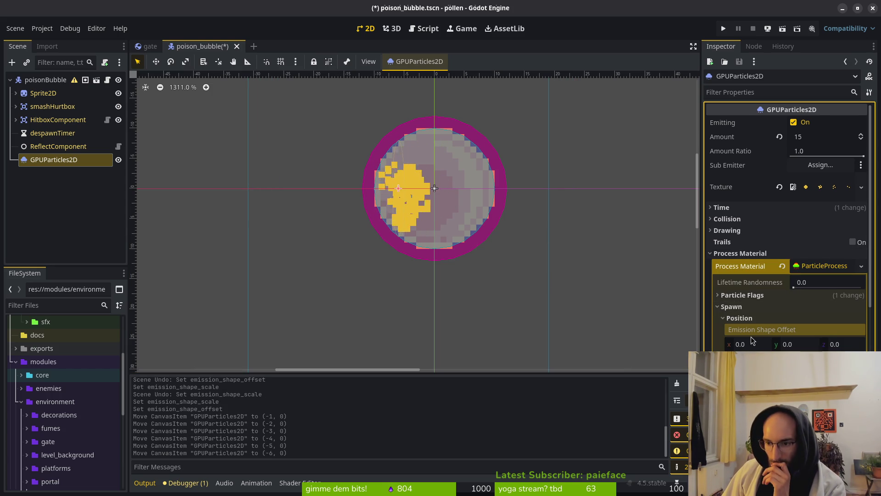
{"action": "left_click", "coordinate": [737, 318]}
{"action": "scroll", "coordinate": [754, 339], "scroll_direction": "down", "scroll_amount": 2}
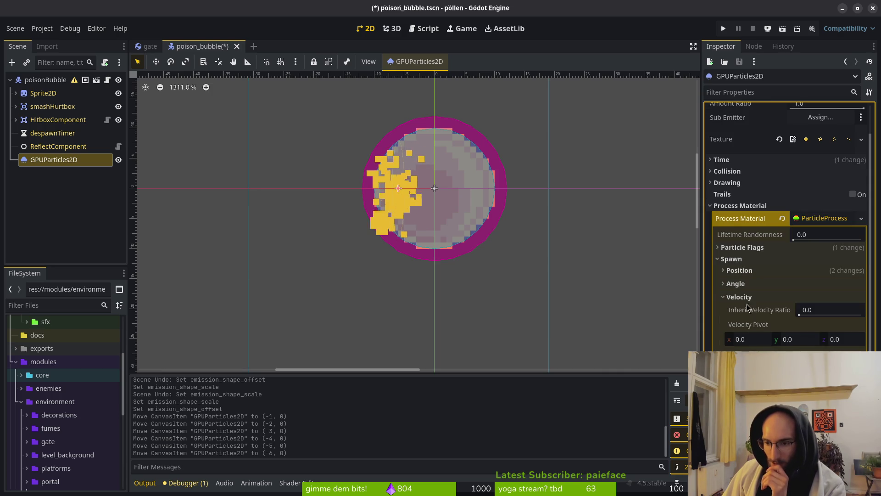
{"action": "left_click", "coordinate": [746, 299]}
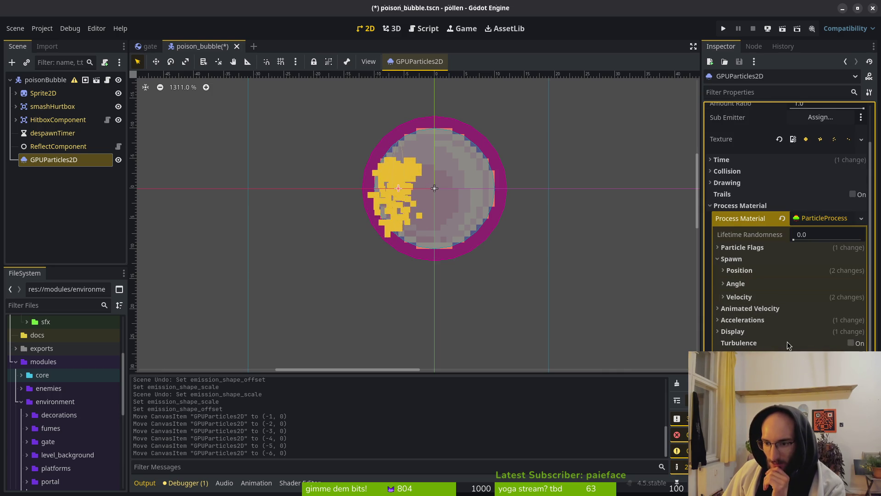
{"action": "left_click", "coordinate": [732, 258]}
{"action": "left_click", "coordinate": [741, 248]}
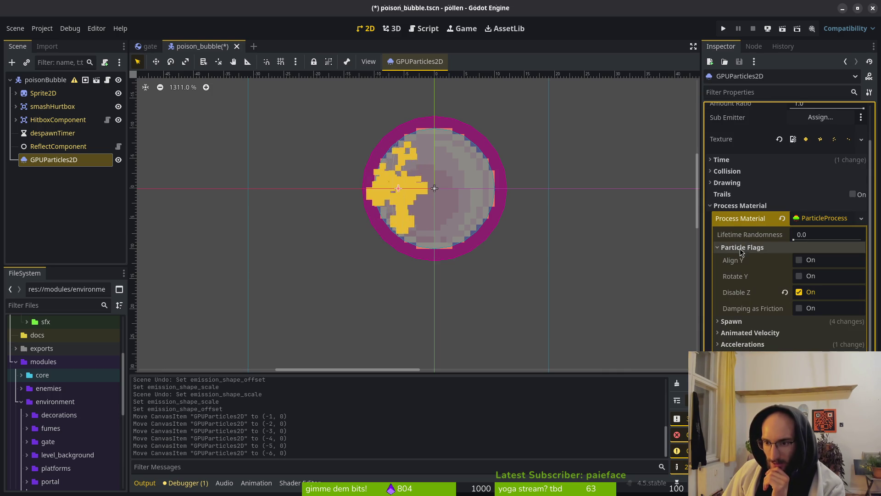
{"action": "left_click", "coordinate": [743, 250]}
{"action": "scroll", "coordinate": [757, 172], "scroll_direction": "up", "scroll_amount": 2}
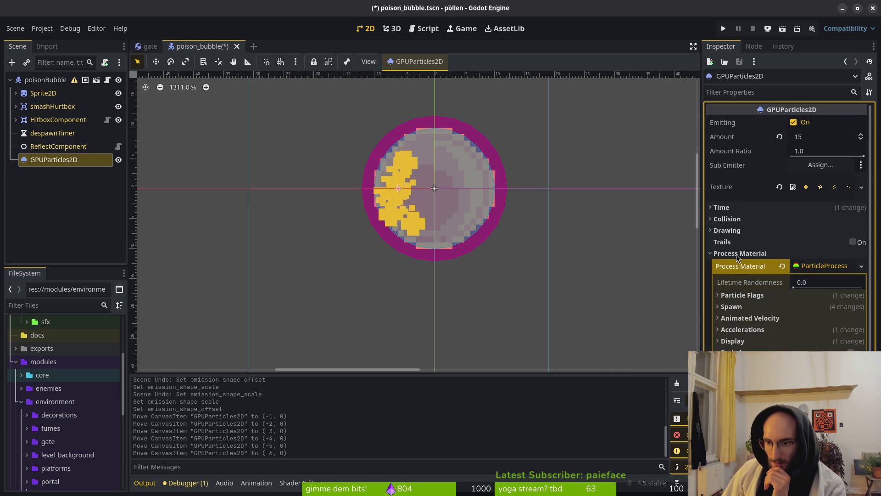
{"action": "left_click", "coordinate": [737, 253]}
{"action": "left_click", "coordinate": [731, 207]}
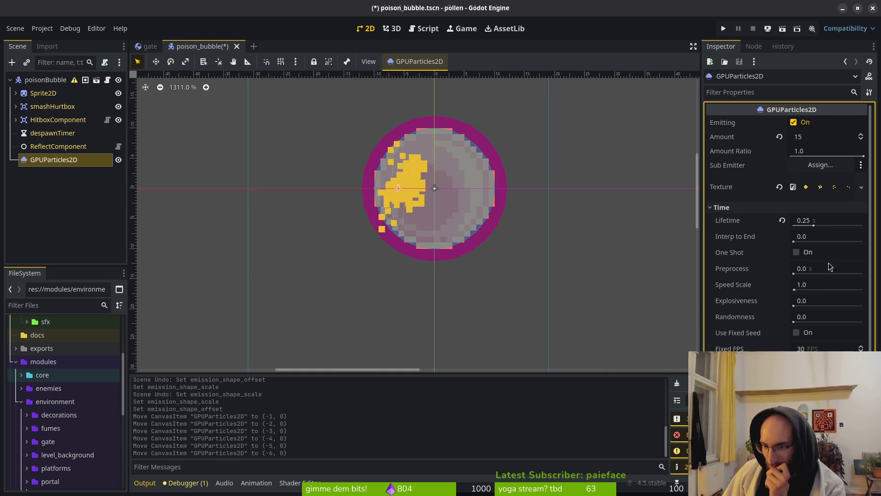
Step: Set the GPUParticles2D Amount to 25 and run the project to playtest it
{"action": "left_click", "coordinate": [822, 139]}
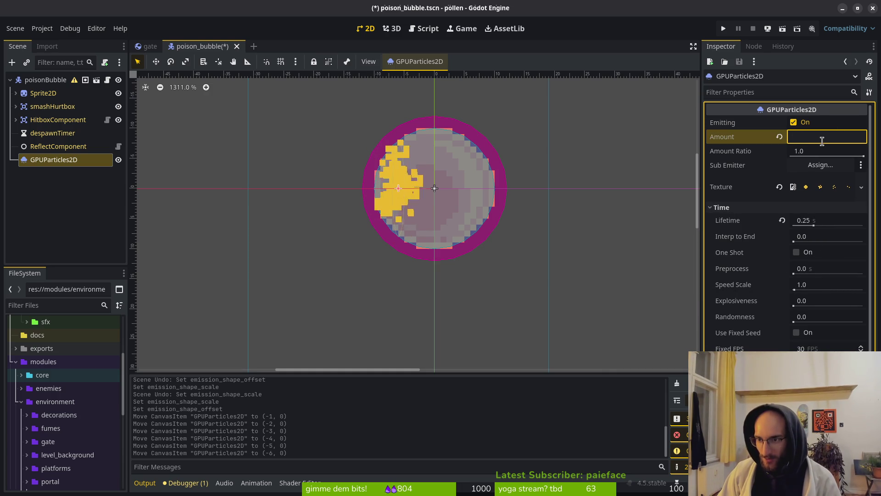
{"action": "type", "text": "25"}
{"action": "key", "text": "Return"}
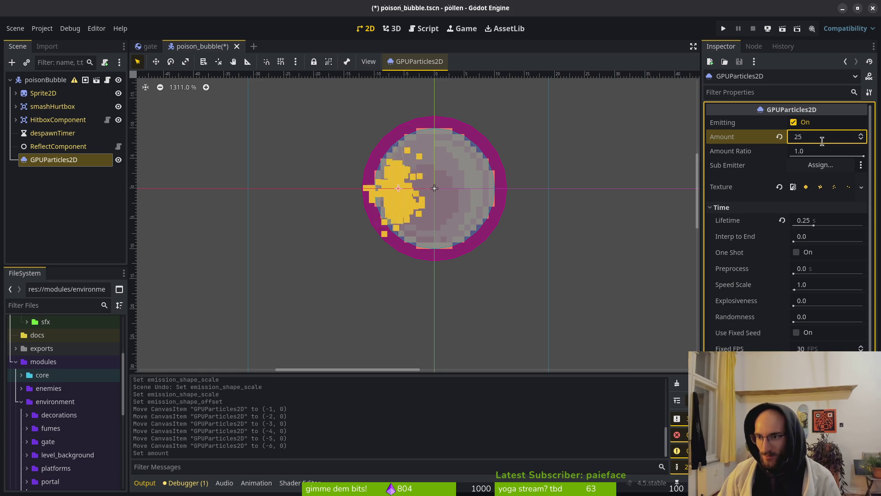
{"action": "left_click", "coordinate": [721, 28]}
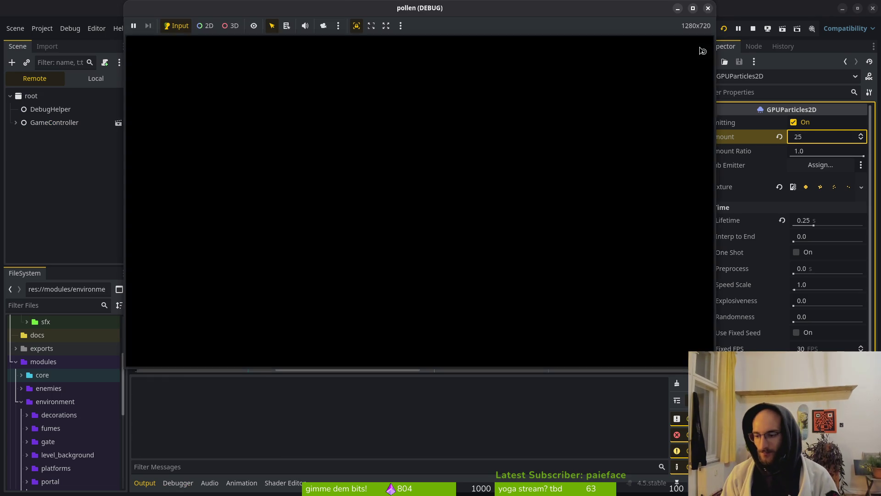
Step: Start the game from its menu, then quick-open devlevel.tscn in the editor via Ctrl+Shift+O
{"action": "key", "text": "Return"}
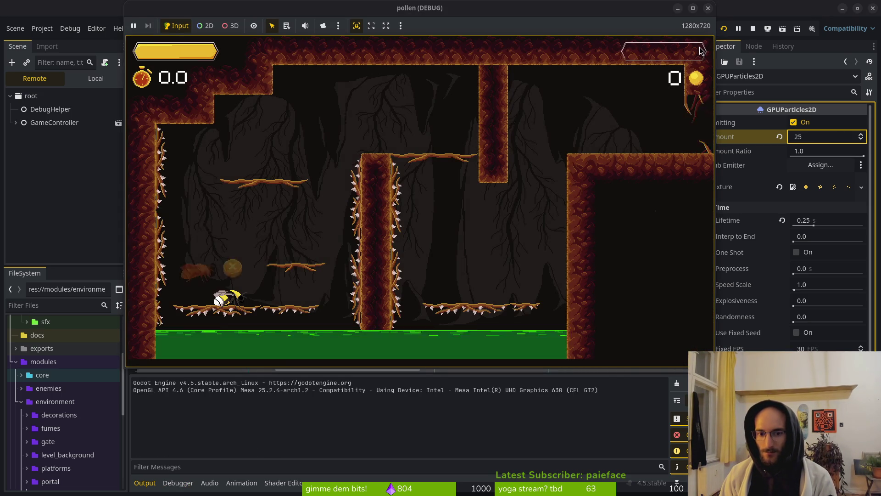
{"action": "key", "text": "Up"}
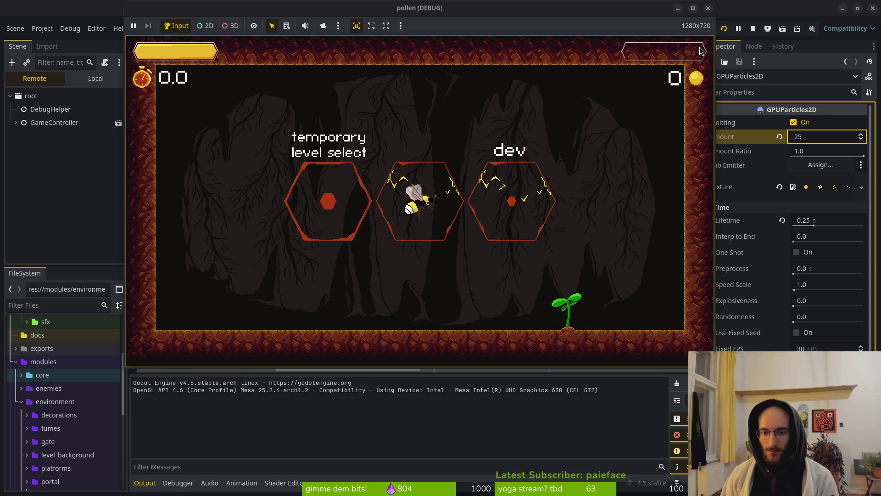
{"action": "left_click", "coordinate": [102, 81]}
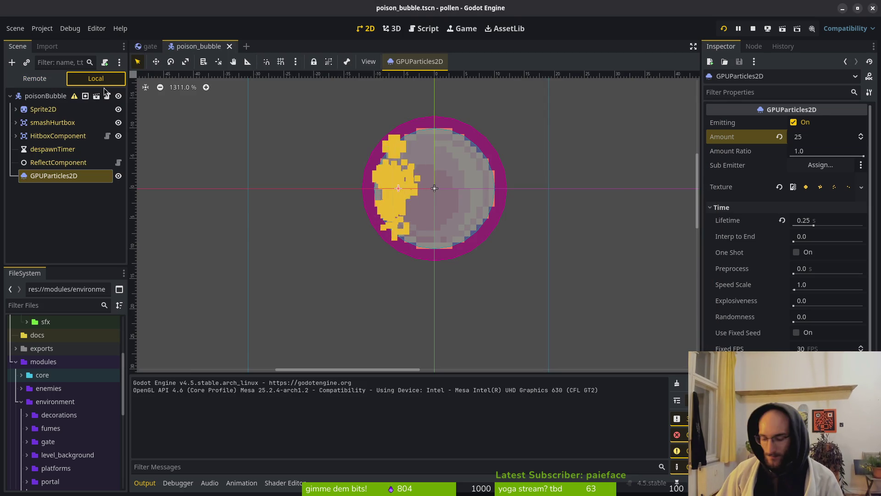
{"action": "key", "text": "ctrl+shift+o"}
{"action": "type", "text": "devle"}
{"action": "key", "text": "Return"}
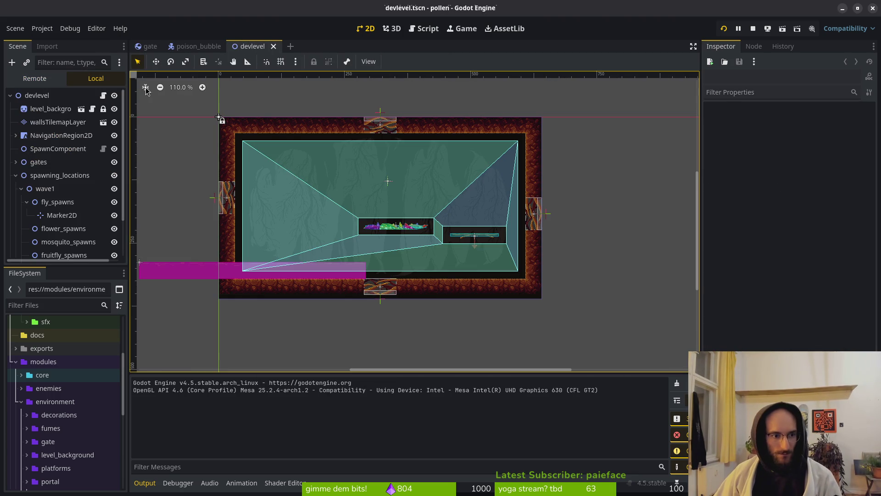
Step: Reparent Marker2D from fly_spawns to flower_spawns, then save and run the project with F5
{"action": "left_click_drag", "start_coordinate": [61, 215], "coordinate": [64, 228]}
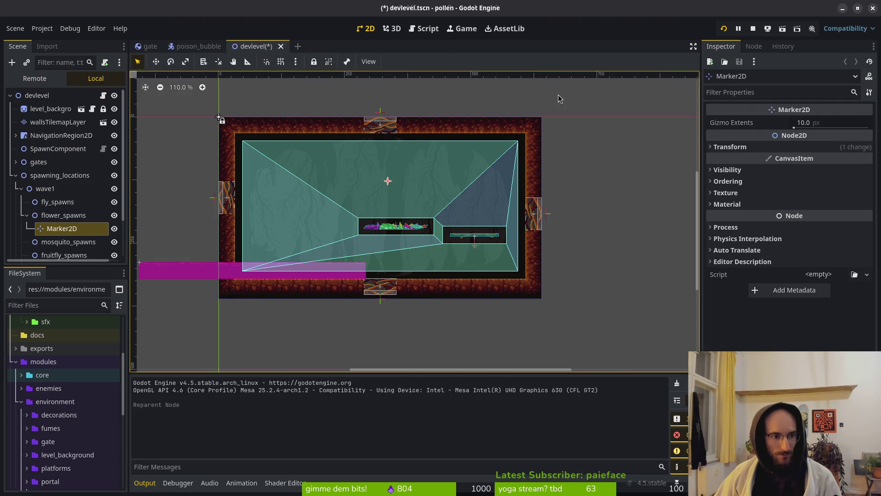
{"action": "key", "text": "F5"}
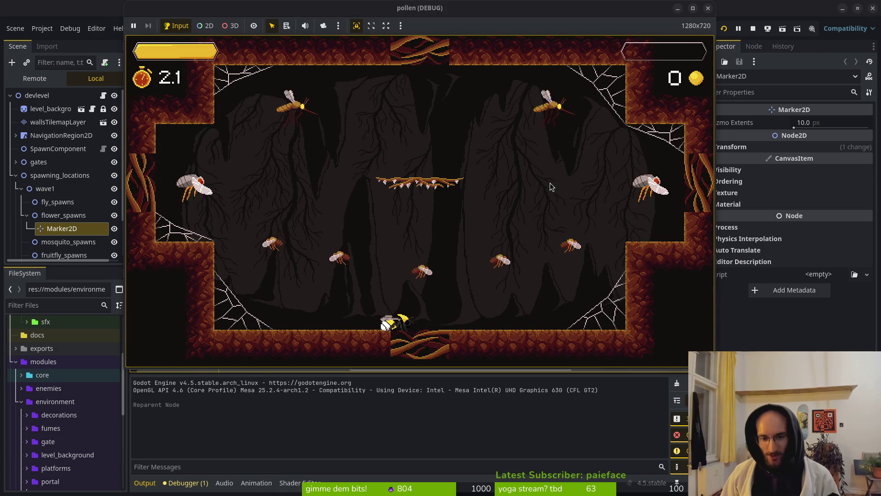
Step: Fly the bee into the level-select hexagon, play the cave level, then close the pollen window
{"action": "key", "text": "Up"}
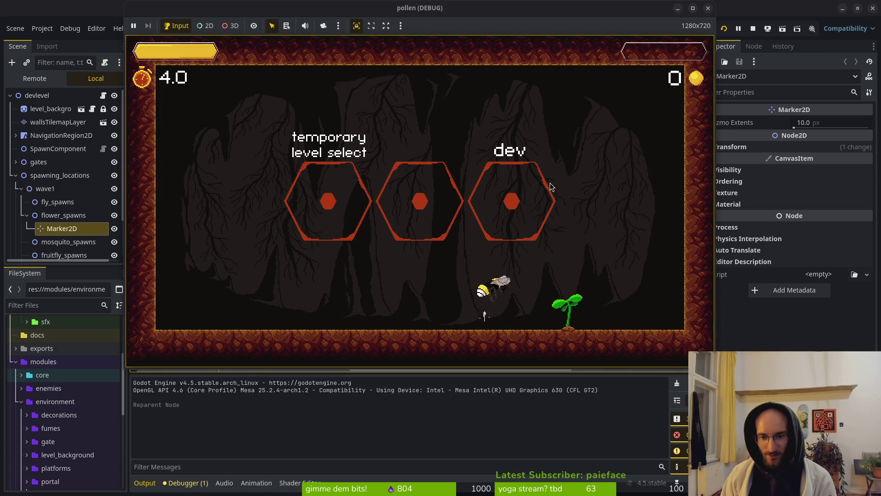
{"action": "key", "text": "Left"}
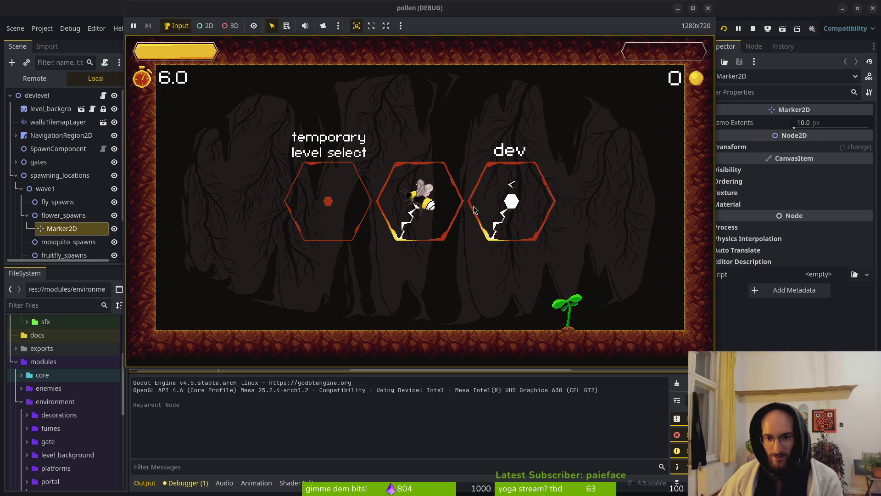
{"action": "key", "text": "Left"}
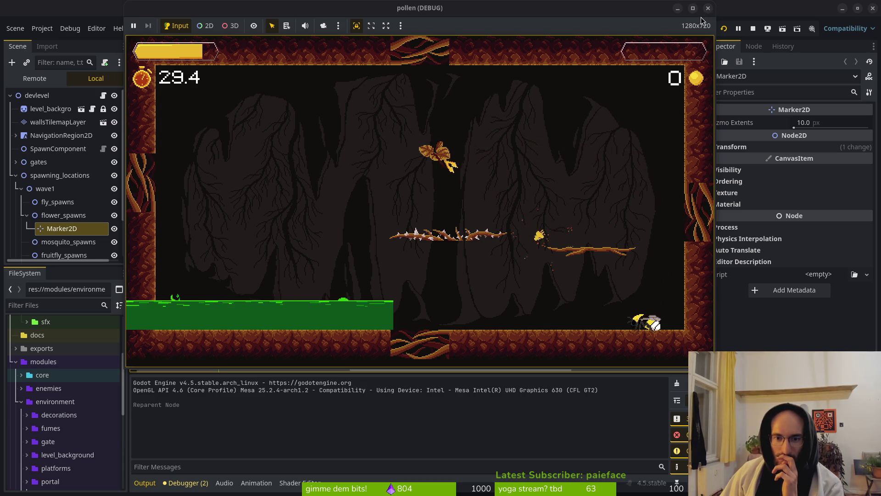
{"action": "left_click", "coordinate": [709, 7]}
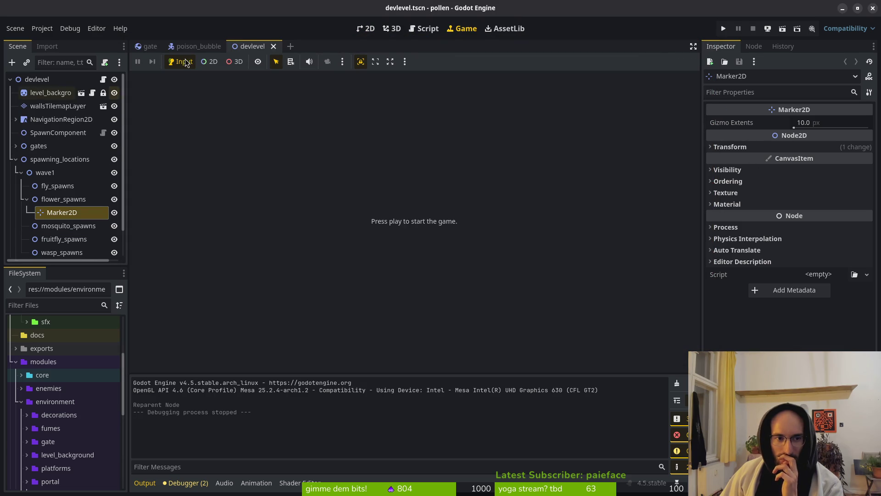
Step: In the poison_bubble 2D view, set particle Lifetime to 0.1 s, toggle One Shot, and re-enable Emitting
{"action": "left_click", "coordinate": [183, 47]}
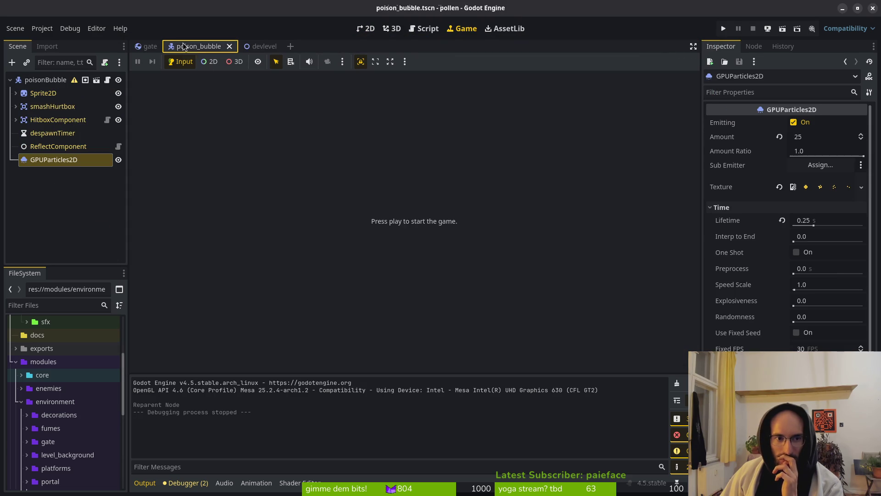
{"action": "left_click", "coordinate": [367, 33]}
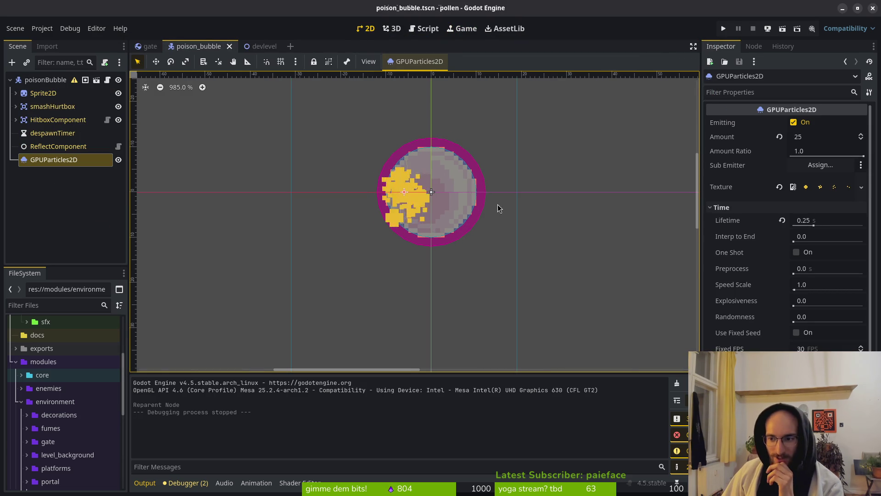
{"action": "scroll", "coordinate": [499, 208], "scroll_direction": "down", "scroll_amount": 4}
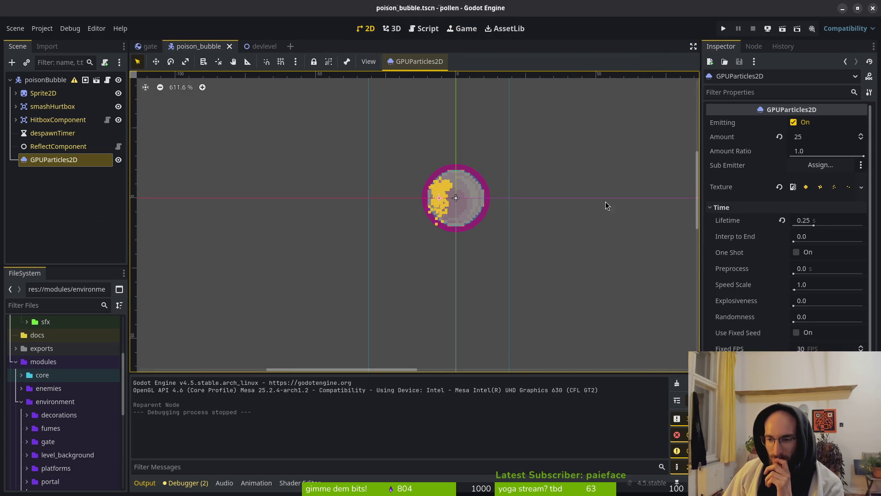
{"action": "left_click", "coordinate": [824, 137]}
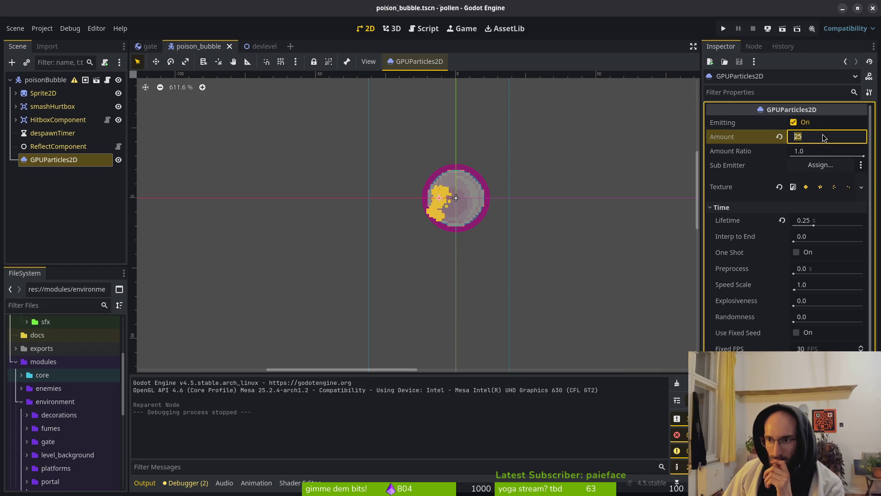
{"action": "left_click", "coordinate": [813, 225]}
{"action": "type", "text": "0.1"}
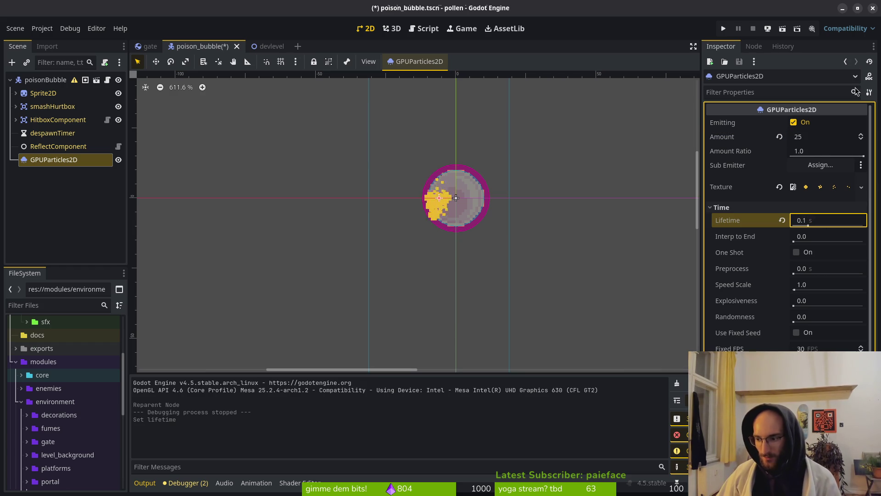
{"action": "key", "text": "Return"}
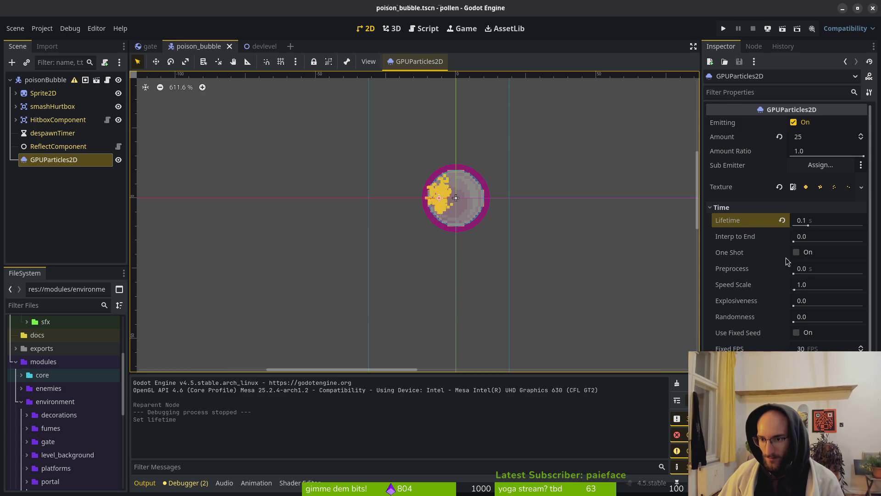
{"action": "left_click", "coordinate": [796, 252]}
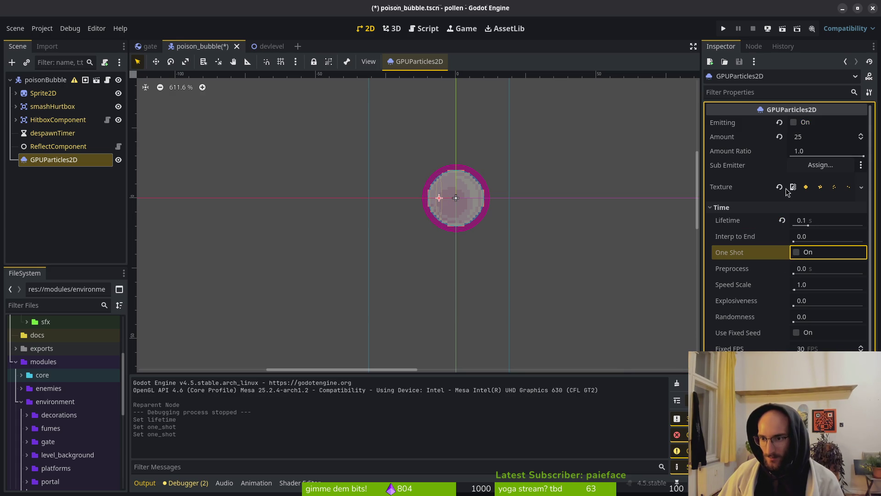
{"action": "left_click", "coordinate": [793, 123]}
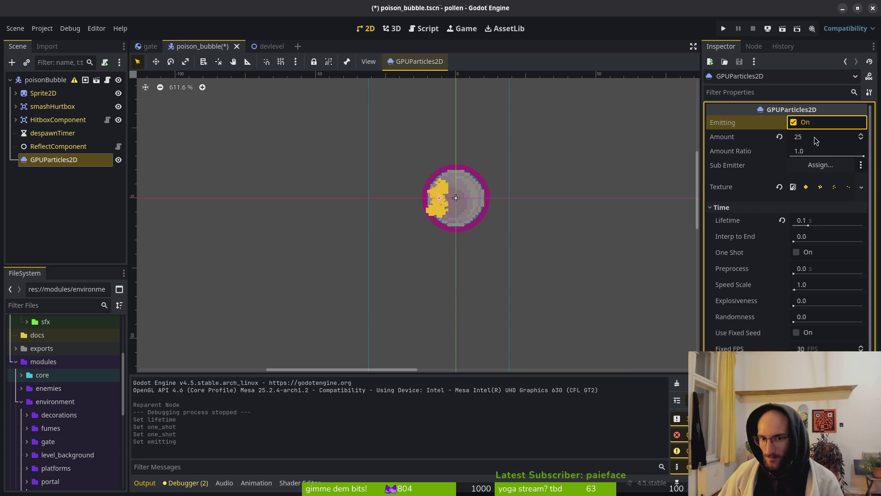
Step: Save the scene, then try a lifetime randomness change and revert it to 0.0
{"action": "key", "text": "ctrl+s"}
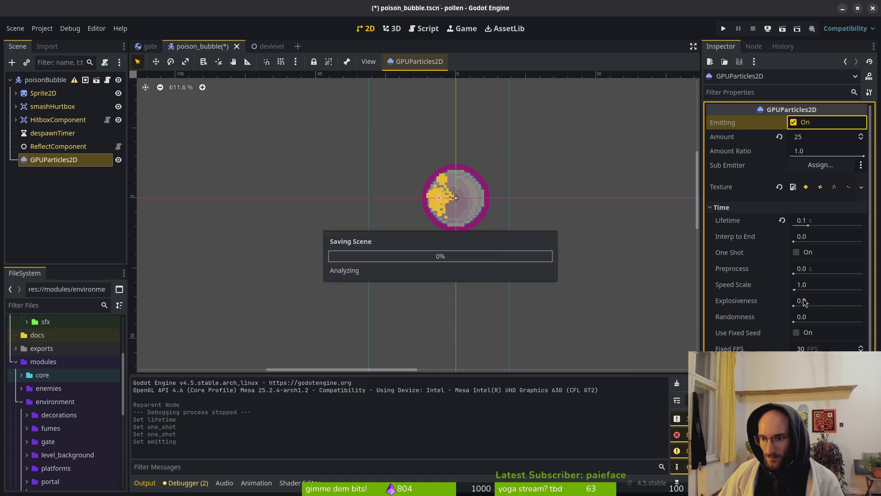
{"action": "mouse_move", "coordinate": [795, 323]}
{"action": "left_mouse_down"}
{"action": "mouse_move", "coordinate": [822, 322]}
{"action": "mouse_move", "coordinate": [774, 323]}
{"action": "left_mouse_up"}
{"action": "key", "text": "ctrl+s"}
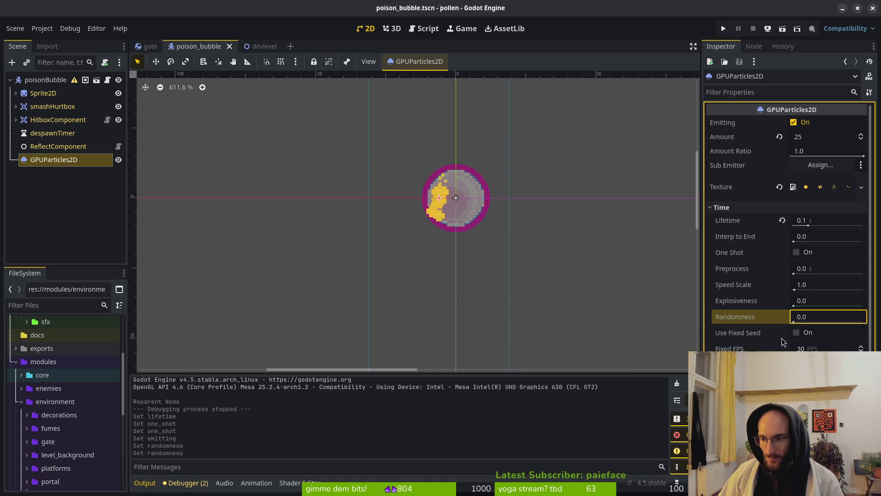
Step: Expand Spawn > Position, keep the emission sphere radius at 1.0, save, and run the game
{"action": "scroll", "coordinate": [789, 315], "scroll_direction": "down", "scroll_amount": 5}
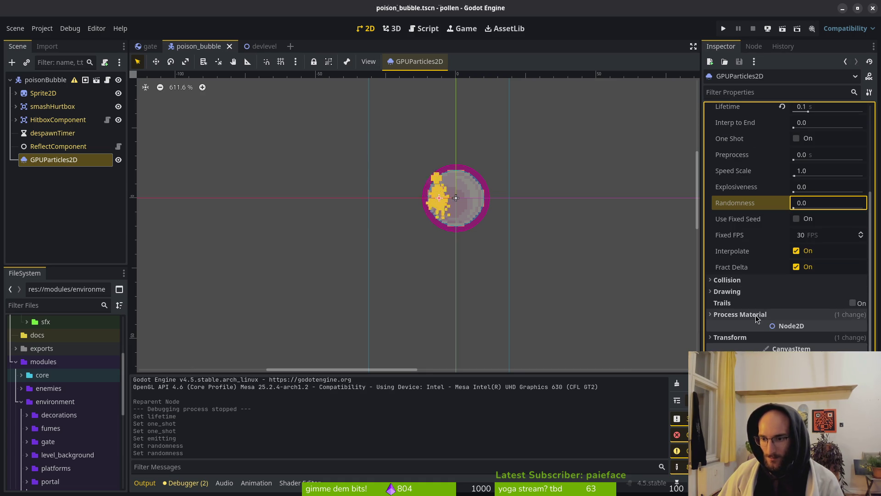
{"action": "scroll", "coordinate": [771, 315], "scroll_direction": "down", "scroll_amount": 5}
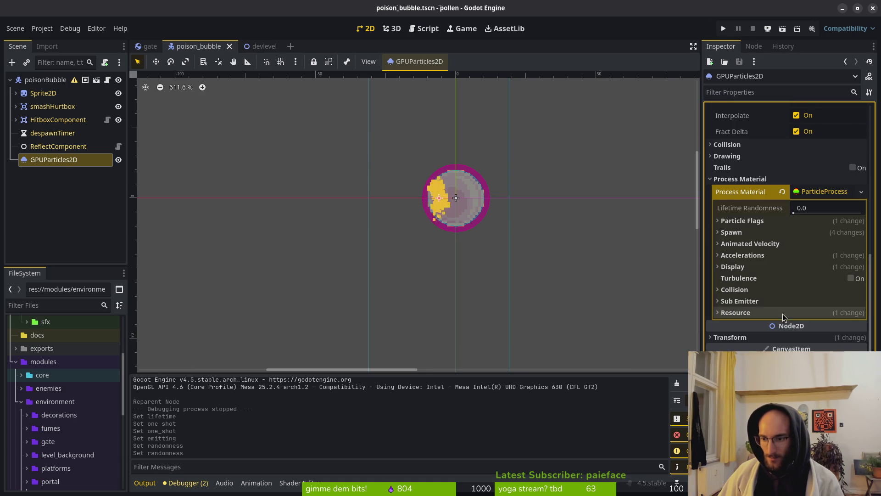
{"action": "left_click", "coordinate": [732, 232]}
{"action": "left_click", "coordinate": [746, 244]}
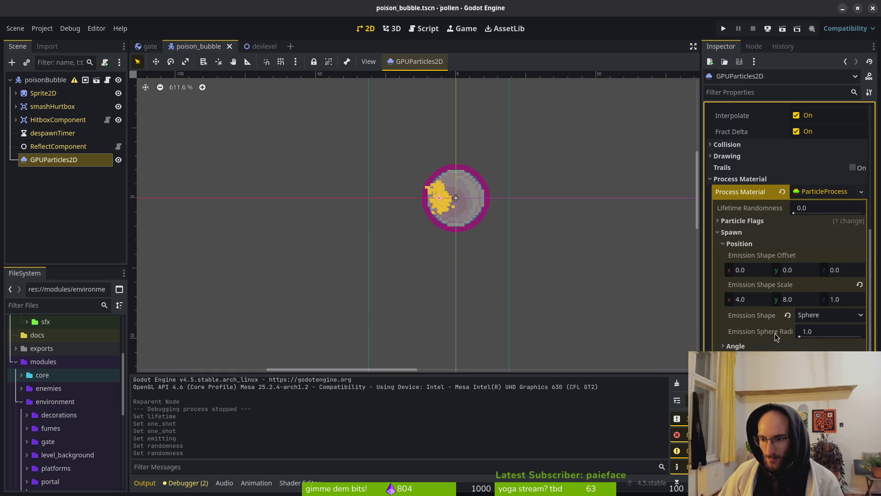
{"action": "mouse_move", "coordinate": [778, 330]}
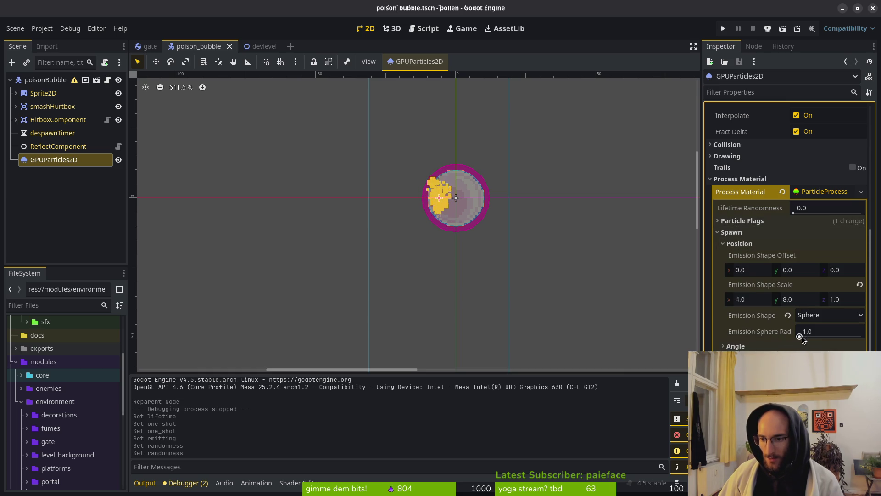
{"action": "mouse_move", "coordinate": [800, 337]}
{"action": "left_mouse_down"}
{"action": "mouse_move", "coordinate": [819, 336]}
{"action": "mouse_move", "coordinate": [803, 335]}
{"action": "left_mouse_up"}
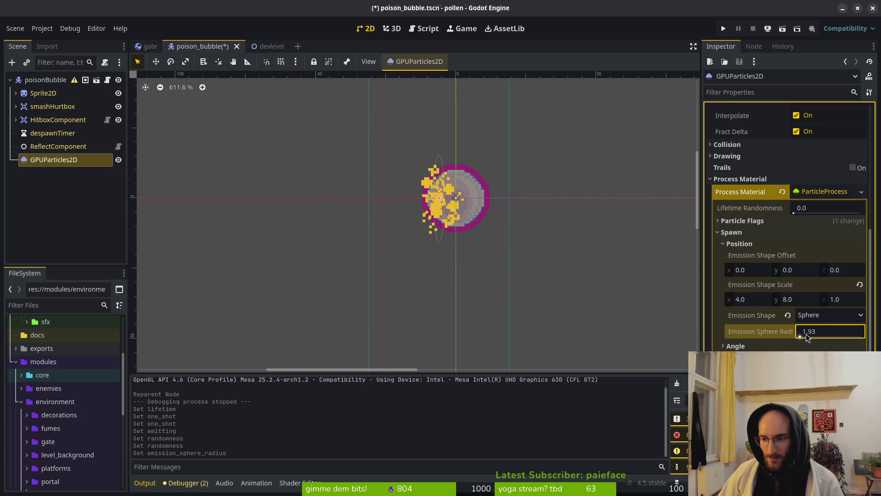
{"action": "left_click", "coordinate": [815, 332]}
{"action": "type", "text": "1"}
{"action": "key", "text": "Return"}
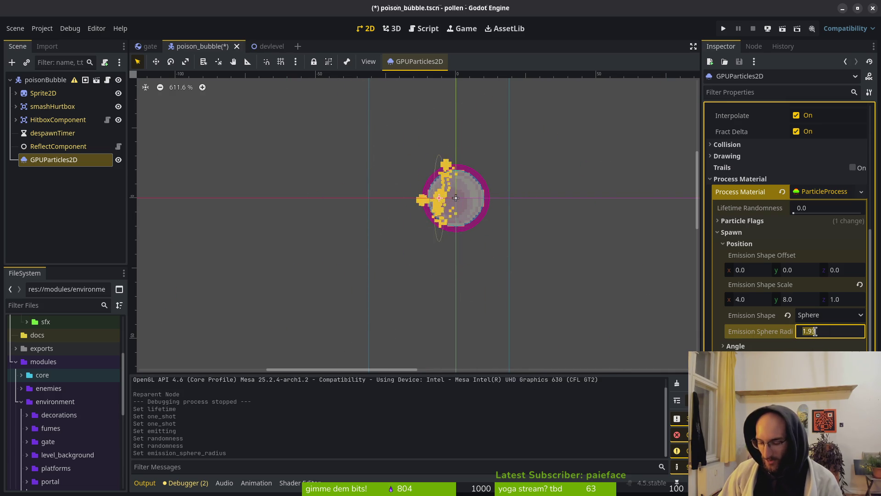
{"action": "key", "text": "ctrl+s"}
{"action": "scroll", "coordinate": [452, 190], "scroll_direction": "up", "scroll_amount": 6}
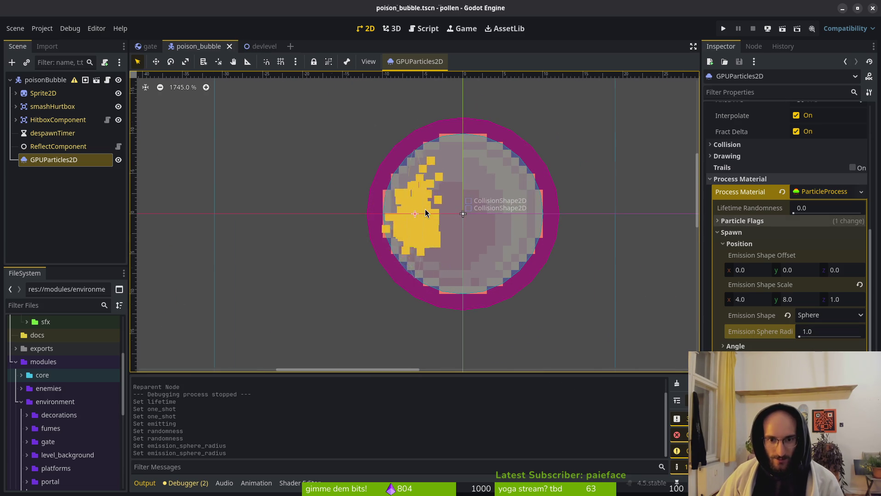
{"action": "left_click", "coordinate": [723, 29]}
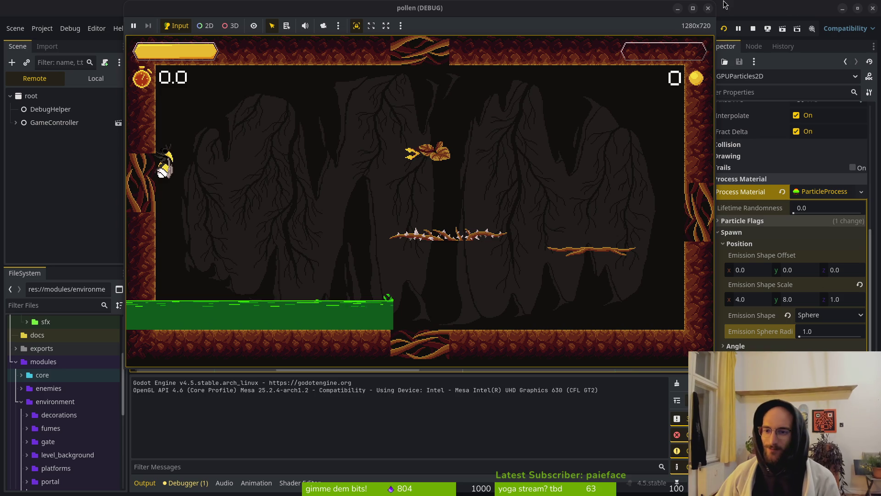
Step: After playing the level, close the pollen (DEBUG) window to end the run
{"action": "left_click", "coordinate": [709, 8]}
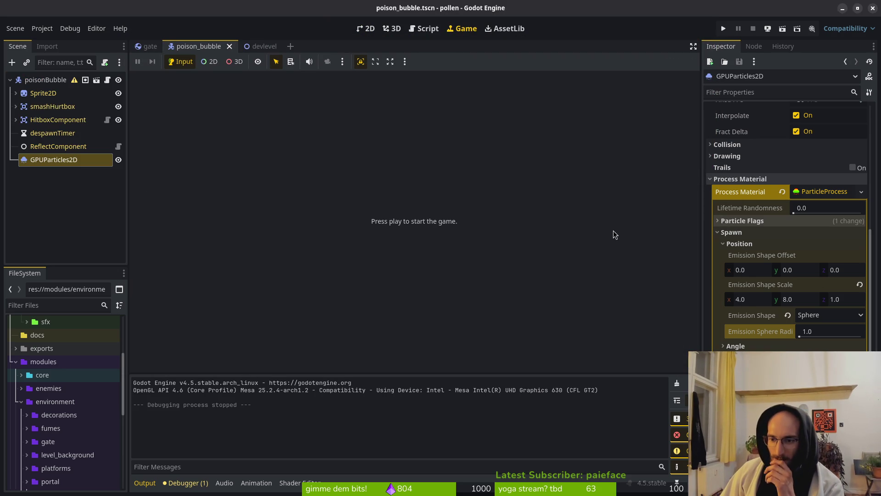
Step: Back in the poison_bubble 2D view, drag the GPUParticles2D Amount Ratio back up to 1.0
{"action": "left_click", "coordinate": [367, 29]}
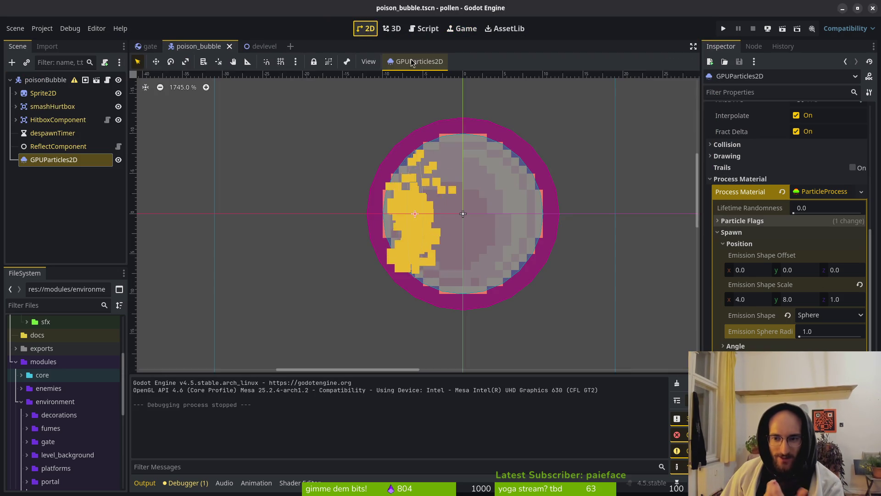
{"action": "scroll", "coordinate": [796, 209], "scroll_direction": "up", "scroll_amount": 2}
{"action": "scroll", "coordinate": [796, 209], "scroll_direction": "up", "scroll_amount": 5}
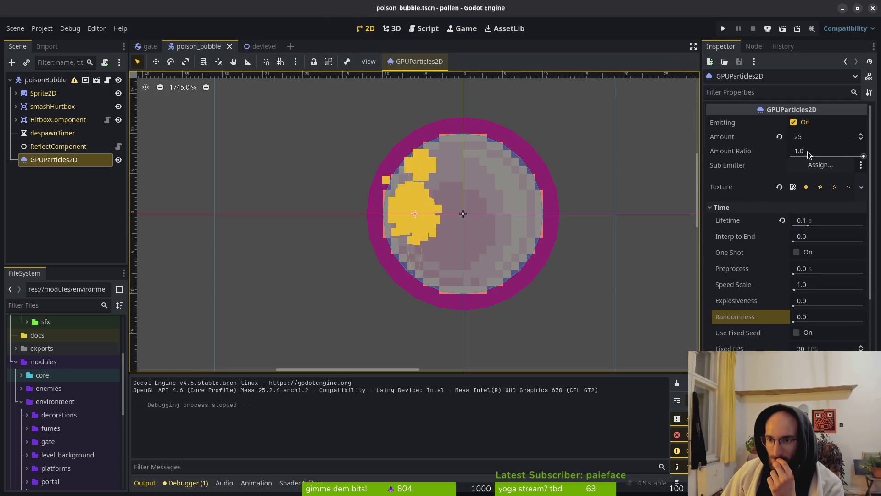
{"action": "left_click", "coordinate": [810, 156]}
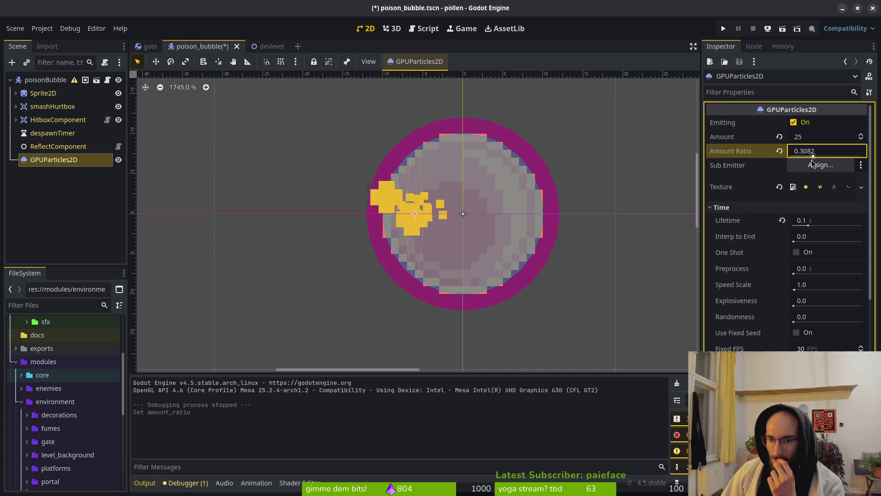
{"action": "left_click_drag", "start_coordinate": [811, 160], "coordinate": [864, 158]}
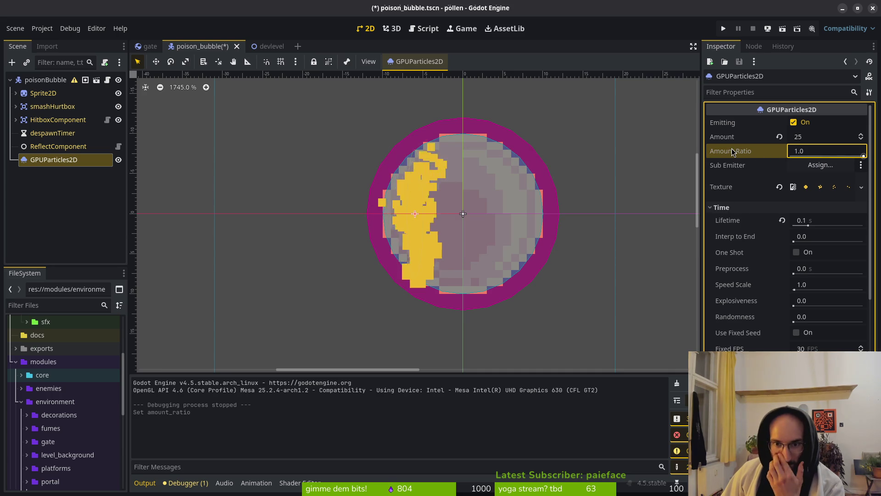
{"action": "mouse_move", "coordinate": [733, 155]}
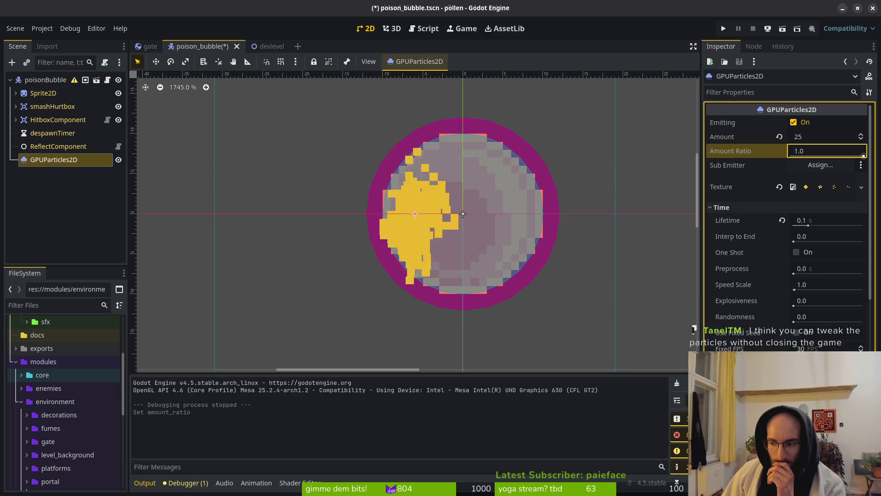
{"action": "mouse_move", "coordinate": [731, 321]}
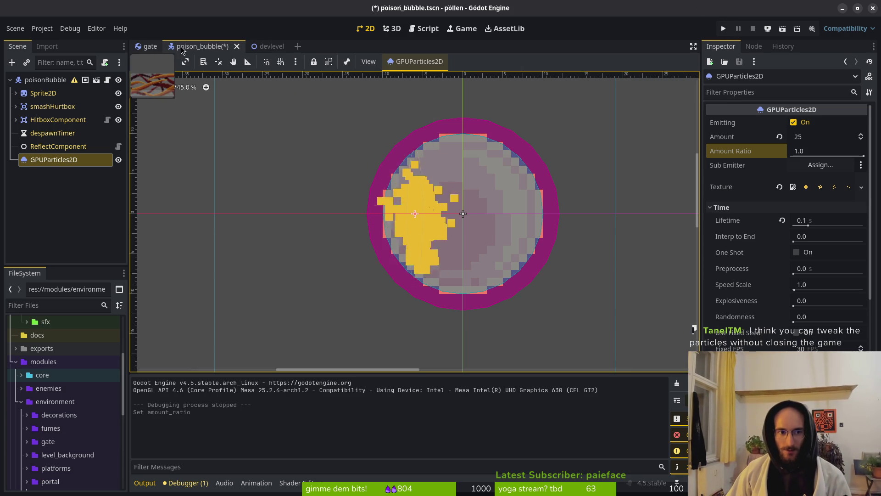
Step: Open the player scene through the quick file search
{"action": "key", "text": "alt+shift+o"}
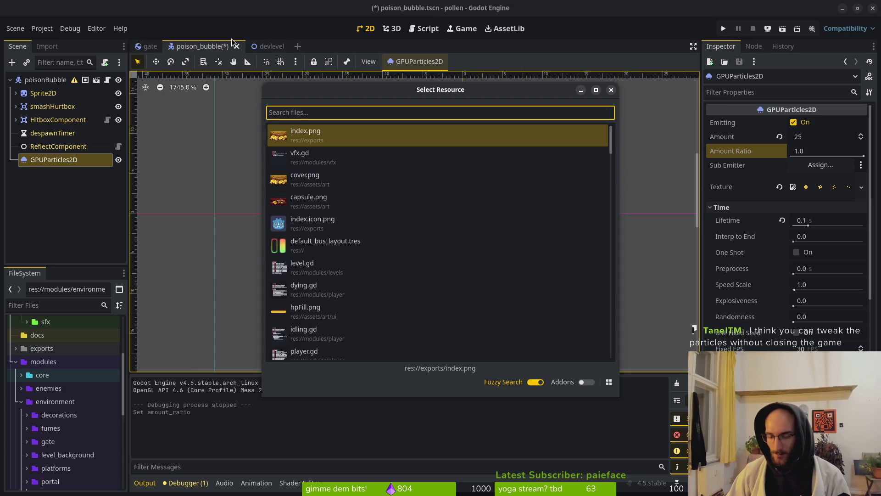
{"action": "type", "text": "p;lats"}
{"action": "key", "text": "BackSpace"}
{"action": "key", "text": "BackSpace"}
{"action": "key", "text": "BackSpace"}
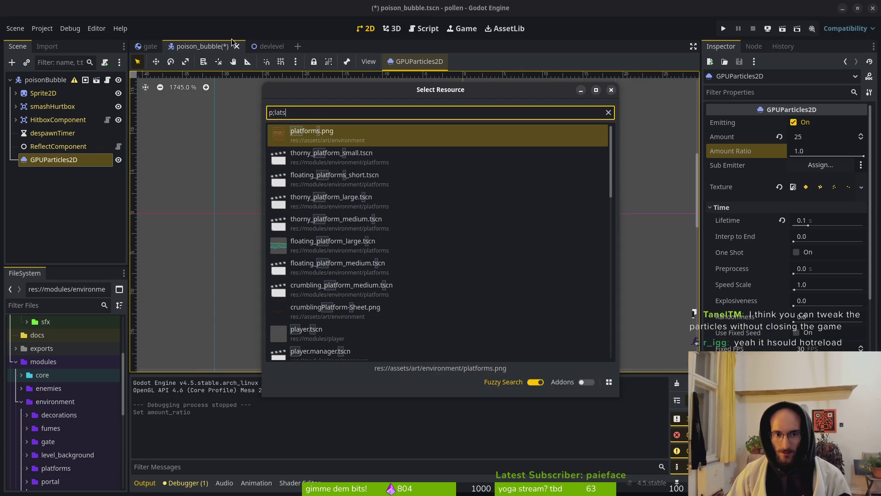
{"action": "type", "text": "layts"}
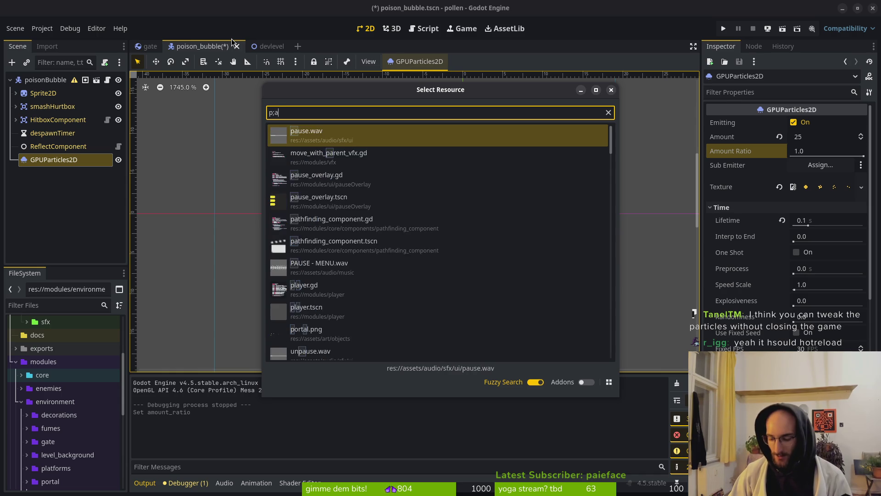
{"action": "key", "text": "Return"}
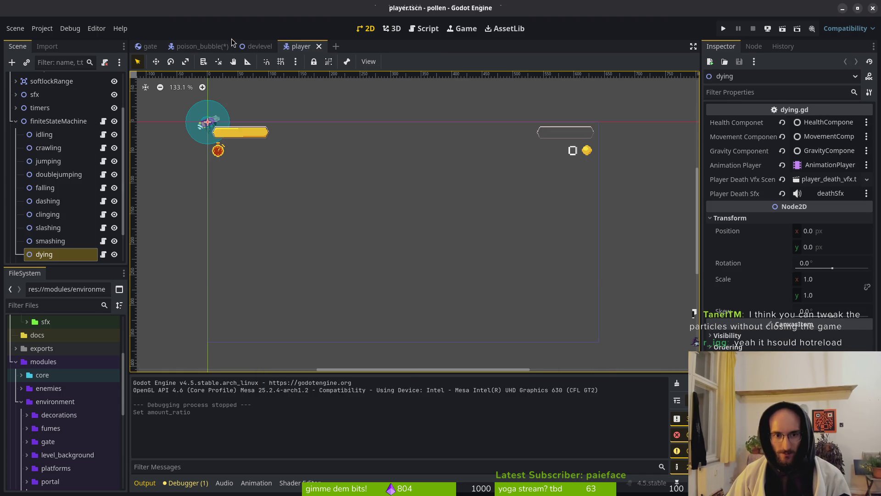
Step: Set the player's HealthComponent Max Health to 100, then save and run the game
{"action": "left_click", "coordinate": [16, 121]}
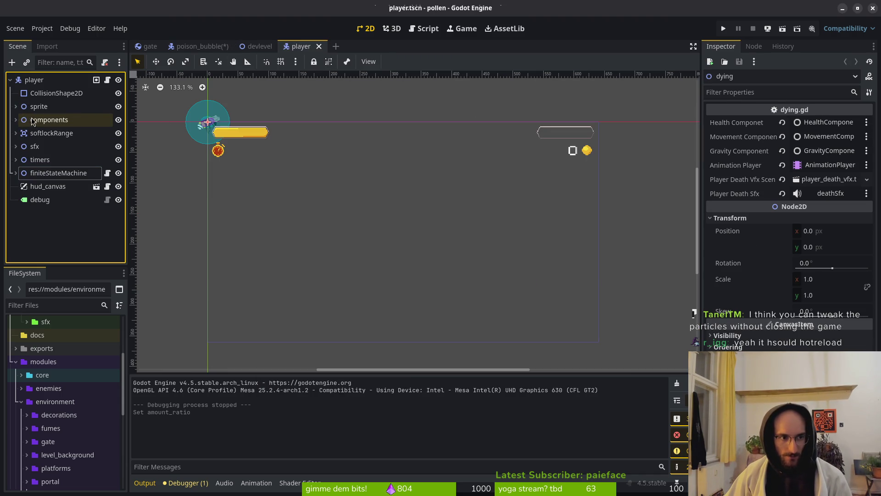
{"action": "left_click", "coordinate": [34, 80]}
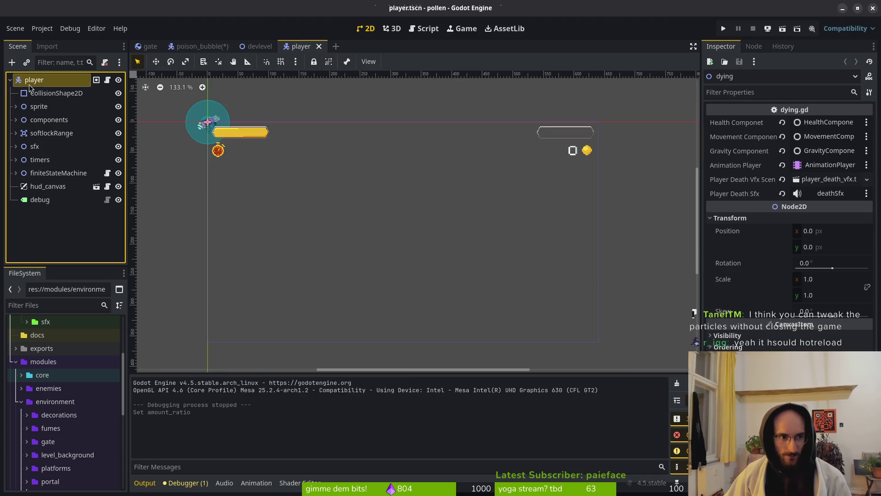
{"action": "left_click", "coordinate": [16, 120]}
{"action": "left_click", "coordinate": [64, 186]}
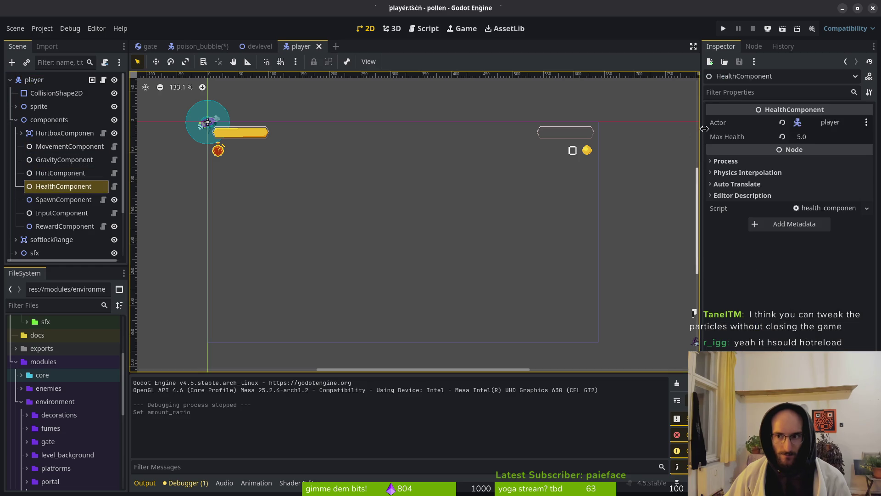
{"action": "left_click", "coordinate": [815, 137]}
{"action": "type", "text": "100"}
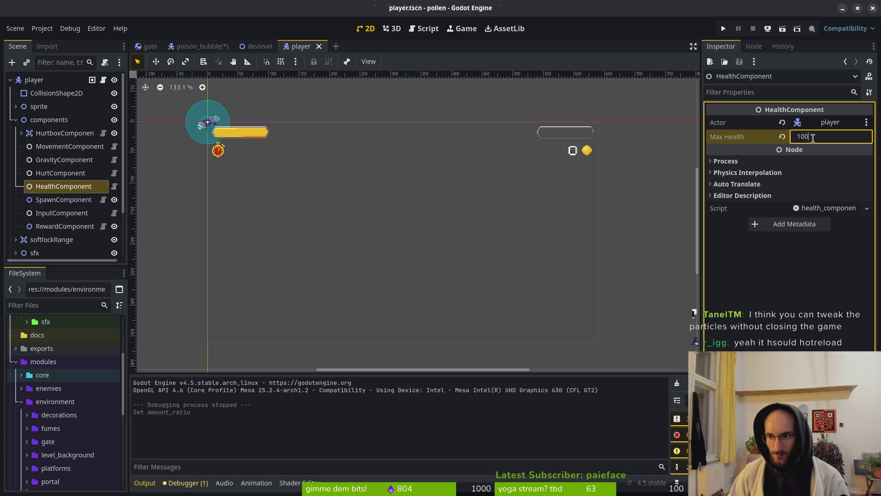
{"action": "key", "text": "Return"}
{"action": "key", "text": "F5"}
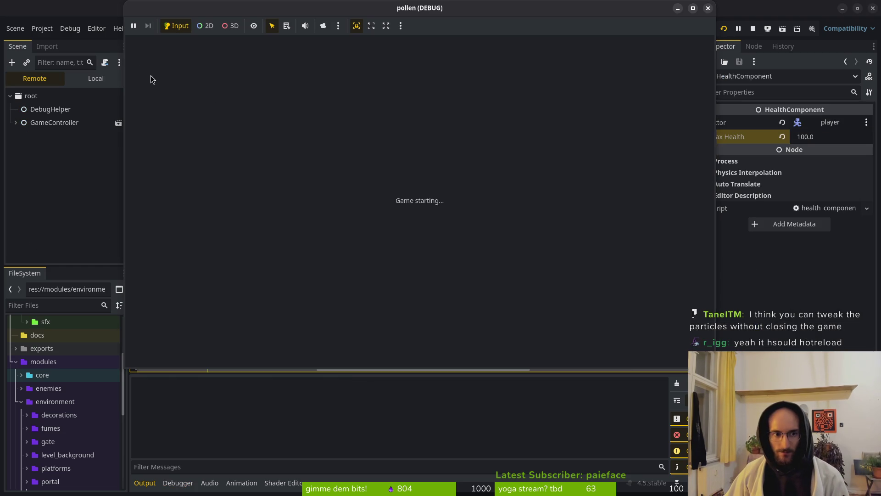
Step: Bring the running game window forward, reposition it, and start from the main menu
{"action": "left_click", "coordinate": [90, 78]}
{"action": "left_click", "coordinate": [198, 47]}
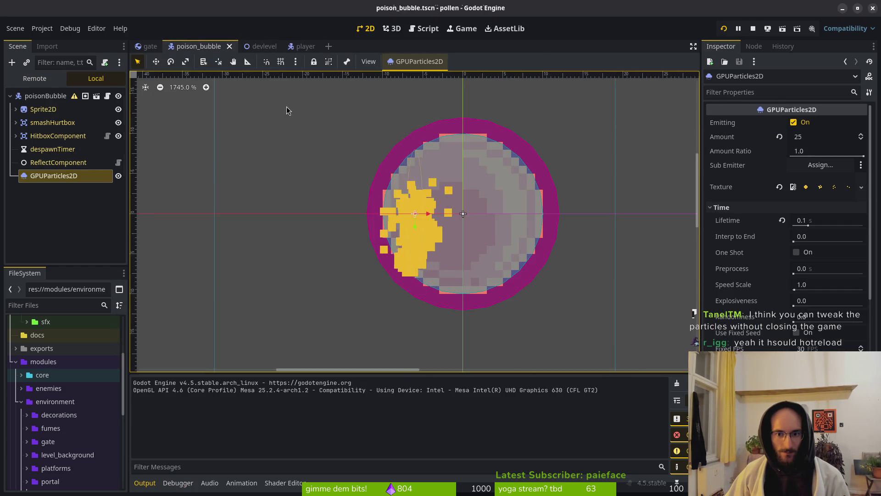
{"action": "key", "text": "alt+Tab"}
{"action": "left_click_drag", "start_coordinate": [413, 15], "coordinate": [353, 15]}
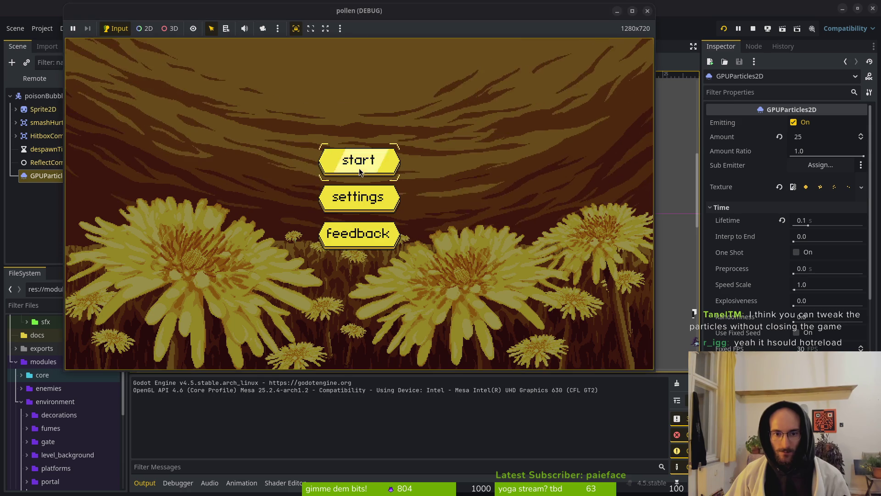
{"action": "left_click", "coordinate": [360, 172]}
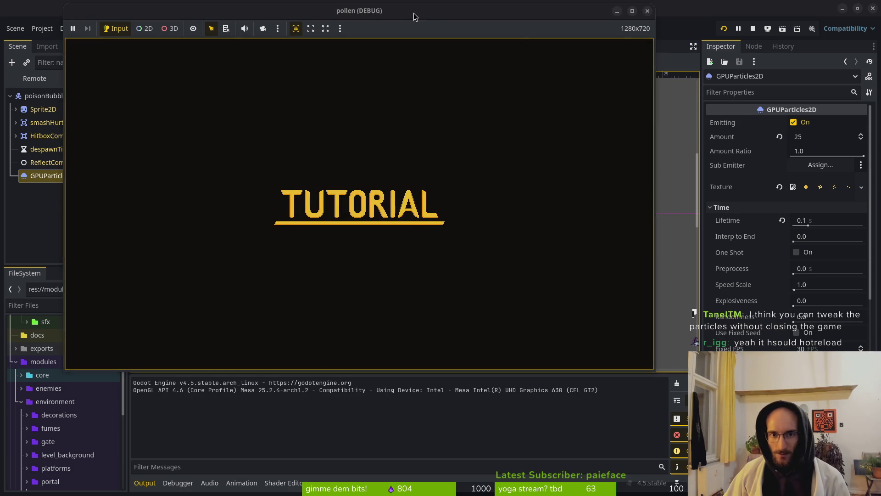
{"action": "left_click_drag", "start_coordinate": [432, 17], "coordinate": [443, 17]}
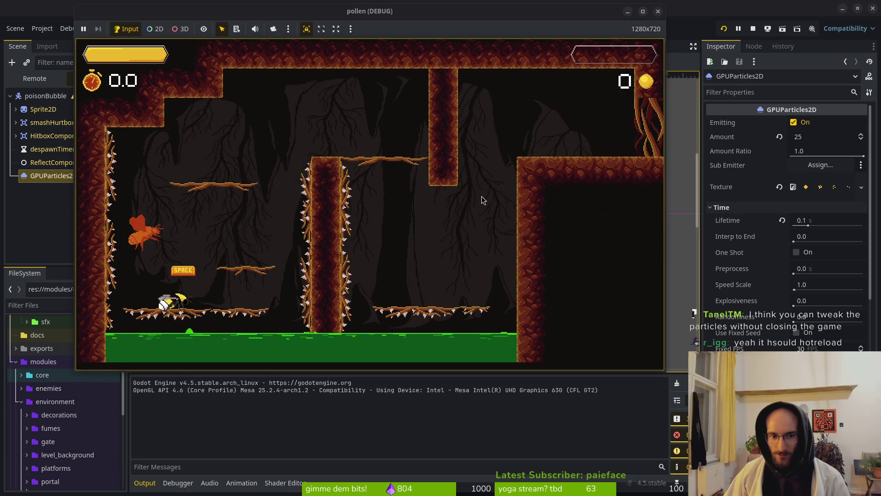
Step: Skip to the level select hub and fly the bee into the cave level
{"action": "key", "text": "Escape"}
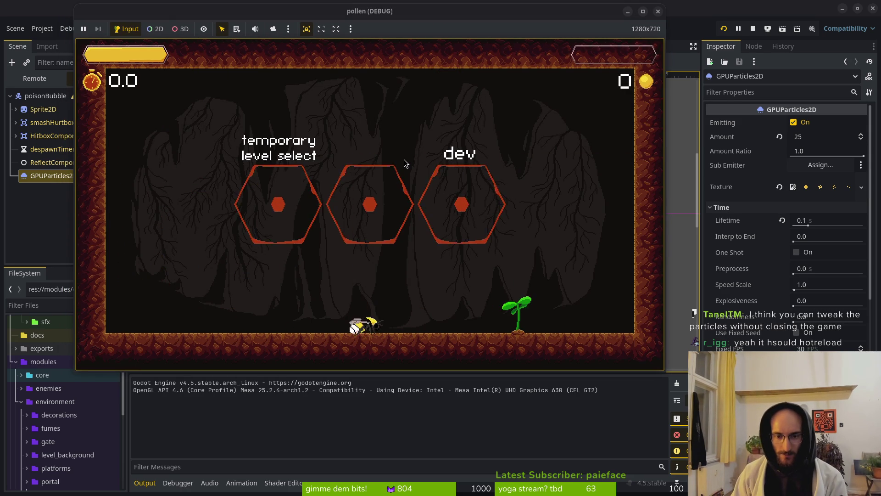
{"action": "key", "text": "Up"}
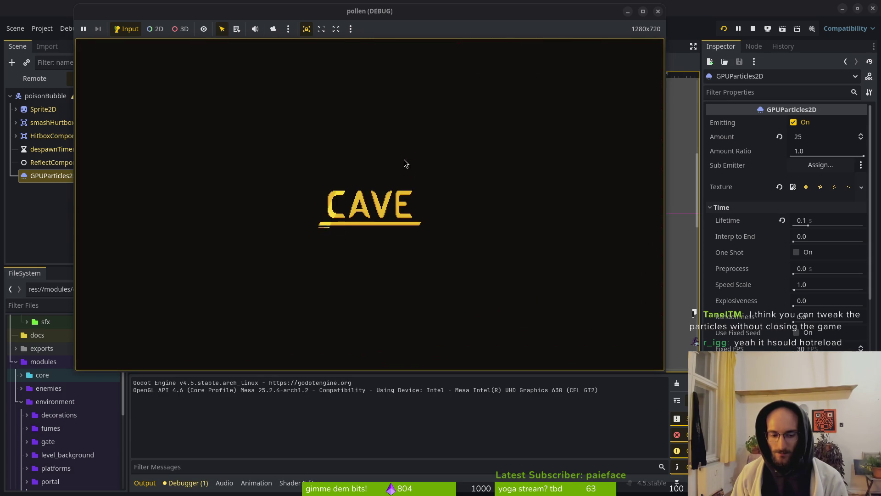
{"action": "key", "text": "Down"}
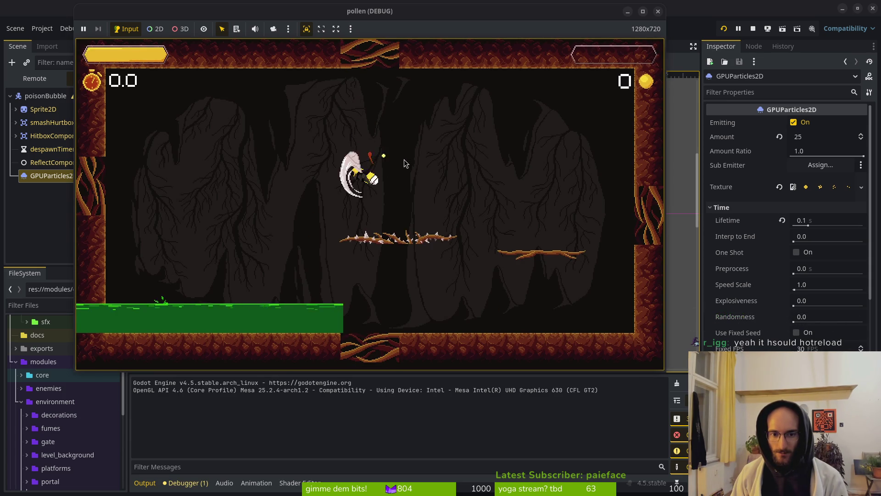
{"action": "key", "text": "Right"}
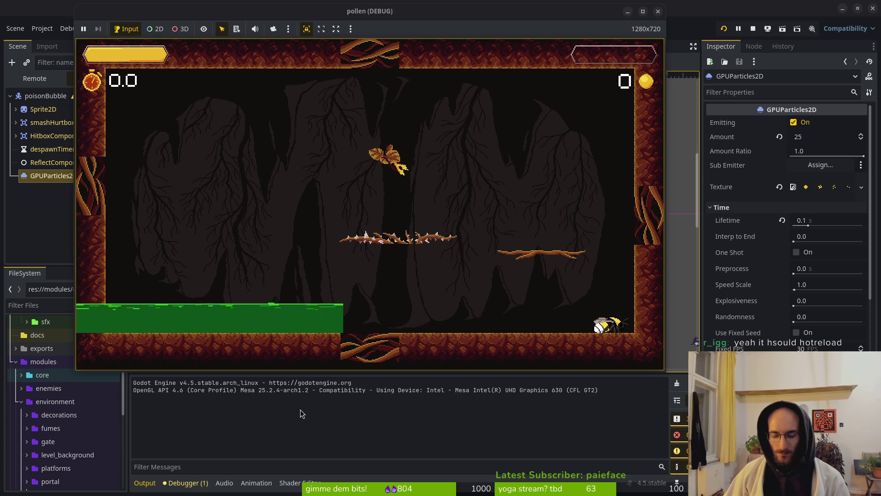
Step: Pause the game, turn down the music volume in settings, and resume play
{"action": "key", "text": "Escape"}
{"action": "key", "text": "Return"}
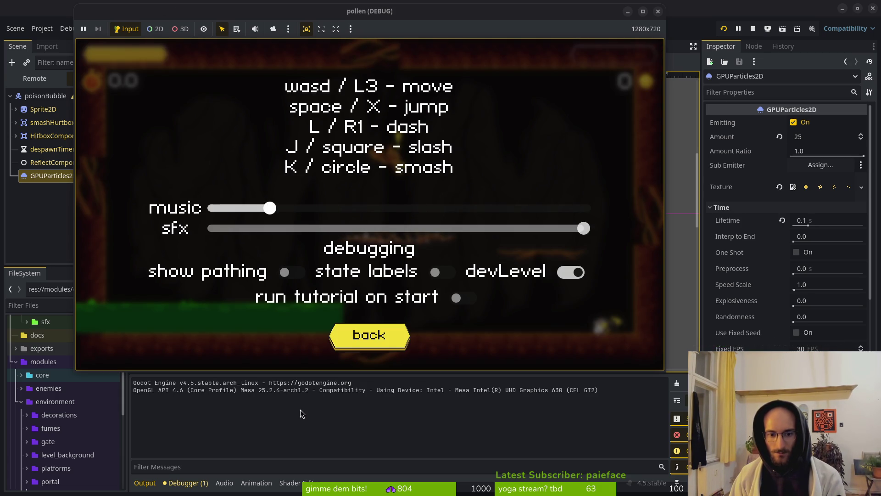
{"action": "key", "text": "Down"}
{"action": "key", "text": "Down"}
{"action": "key", "text": "Right"}
{"action": "key", "text": "Right"}
{"action": "key", "text": "Down"}
{"action": "key", "text": "Down"}
{"action": "key", "text": "Return"}
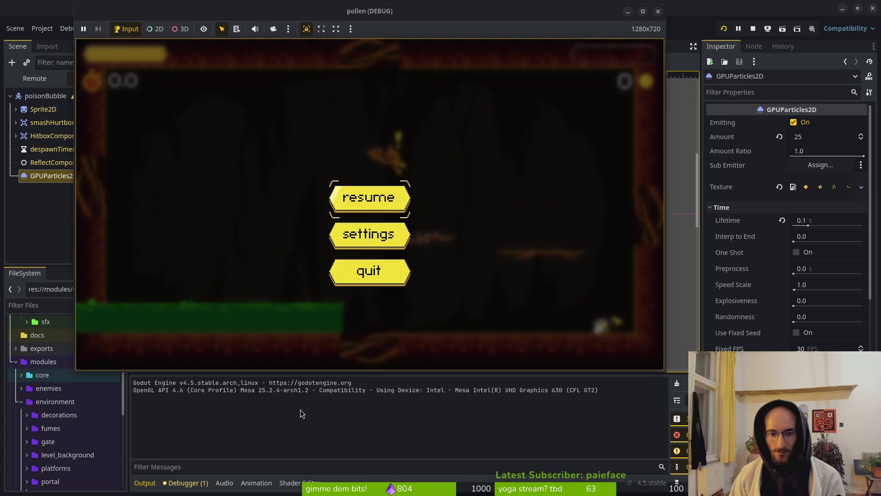
{"action": "key", "text": "Return"}
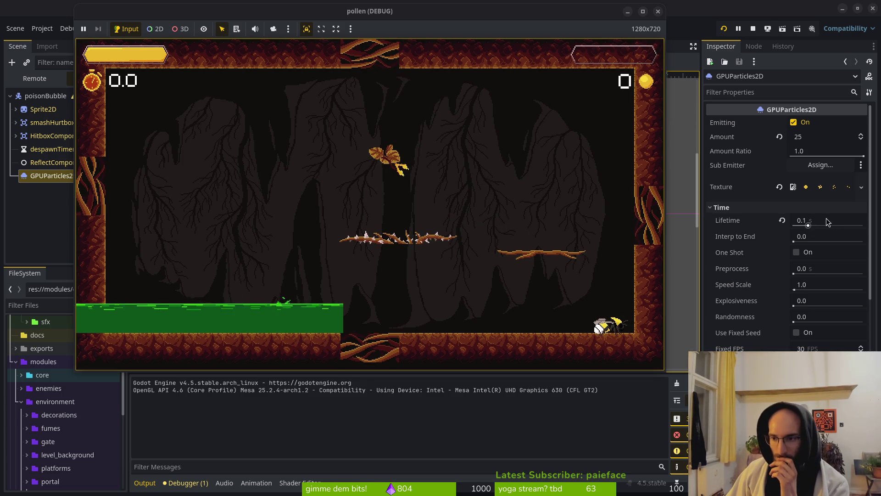
Step: Set the particle Amount to 50, then change it to 10
{"action": "left_click", "coordinate": [817, 138]}
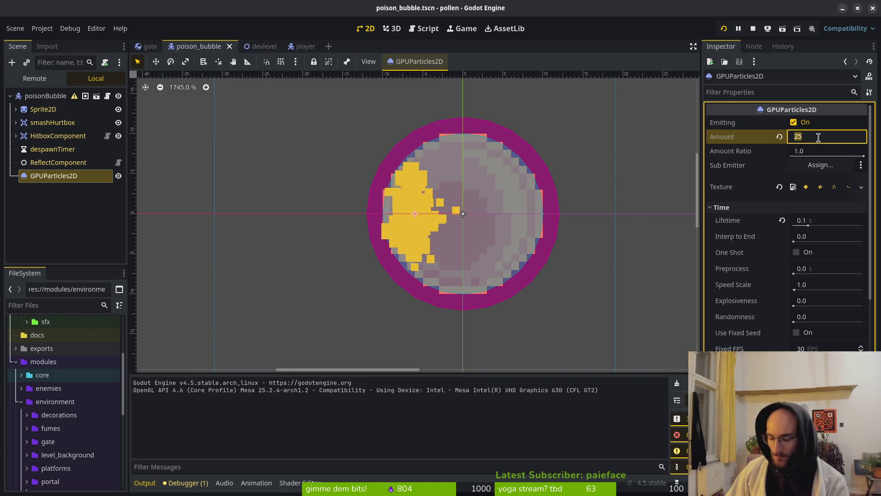
{"action": "type", "text": "50"}
{"action": "key", "text": "Return"}
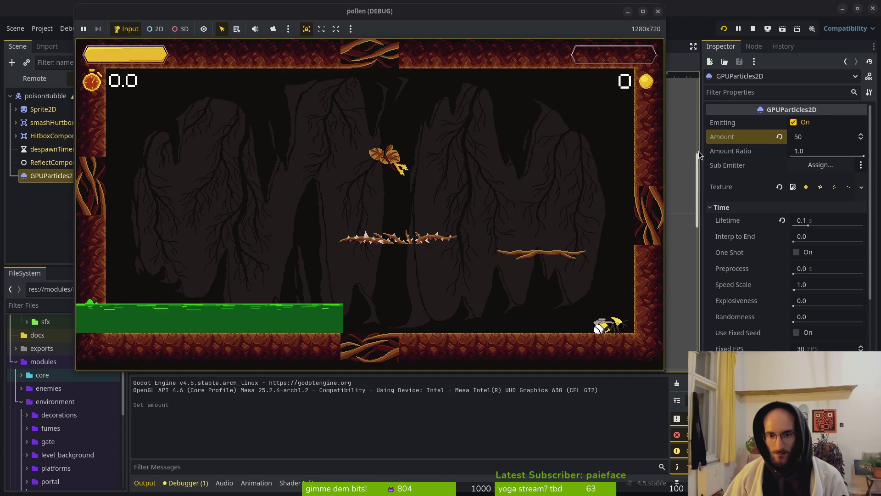
{"action": "left_click", "coordinate": [823, 134]}
{"action": "type", "text": "10"}
{"action": "key", "text": "Return"}
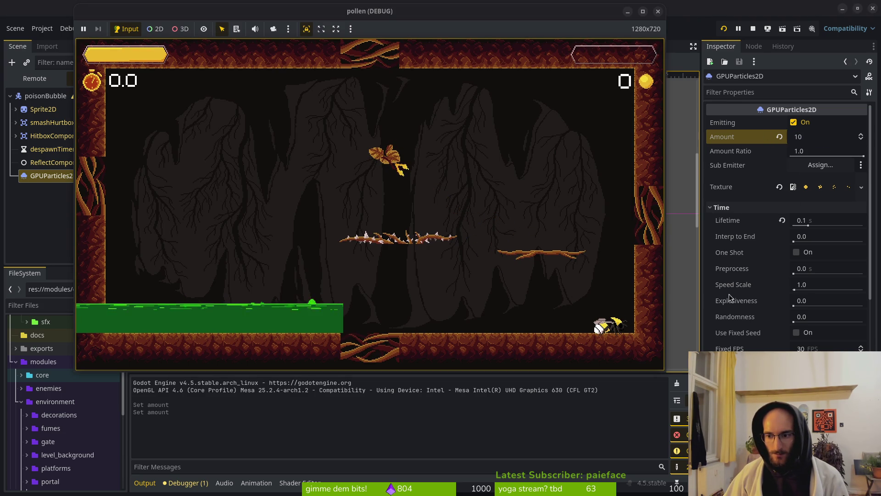
Step: Lengthen the particle Lifetime to 6.48 s and check it against the running game
{"action": "left_click_drag", "start_coordinate": [808, 225], "coordinate": [834, 225]}
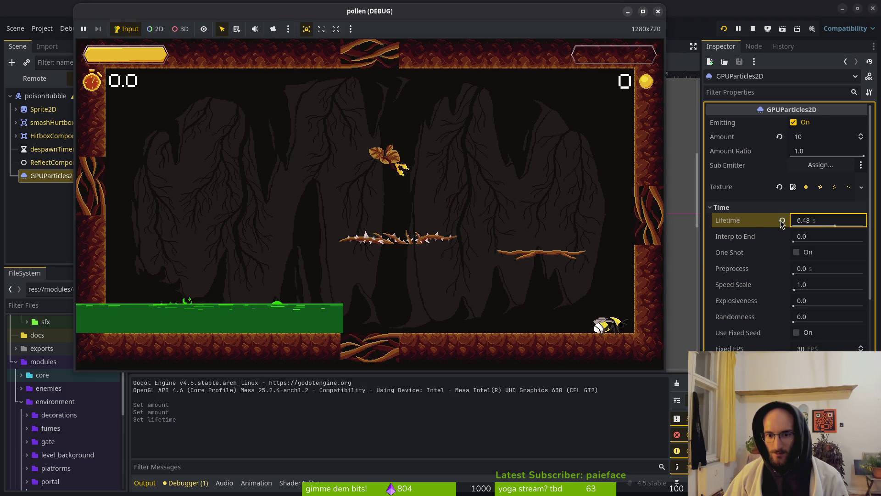
{"action": "left_click", "coordinate": [776, 207]}
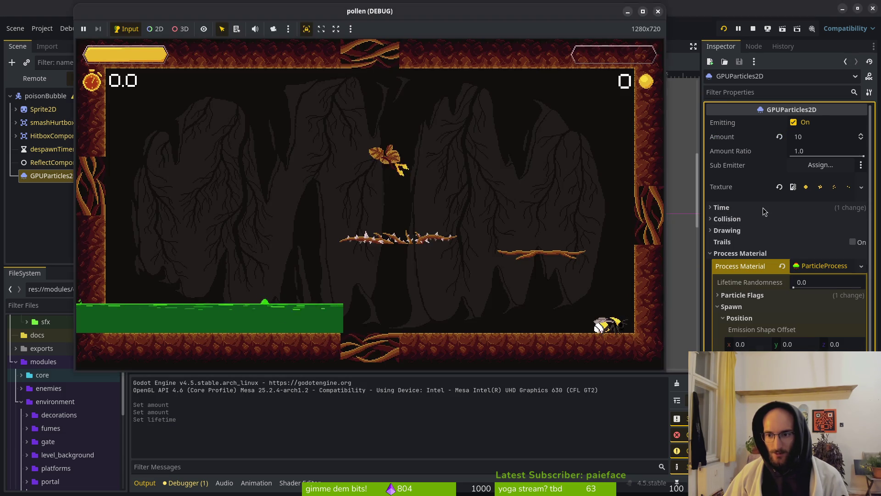
{"action": "left_click", "coordinate": [762, 208]}
{"action": "left_click", "coordinate": [764, 207]}
{"action": "left_click", "coordinate": [764, 208]}
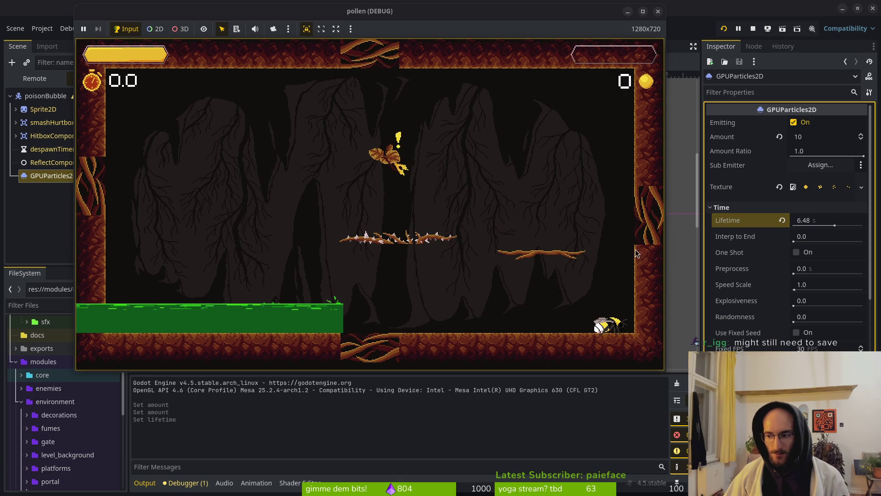
{"action": "left_click", "coordinate": [685, 208]}
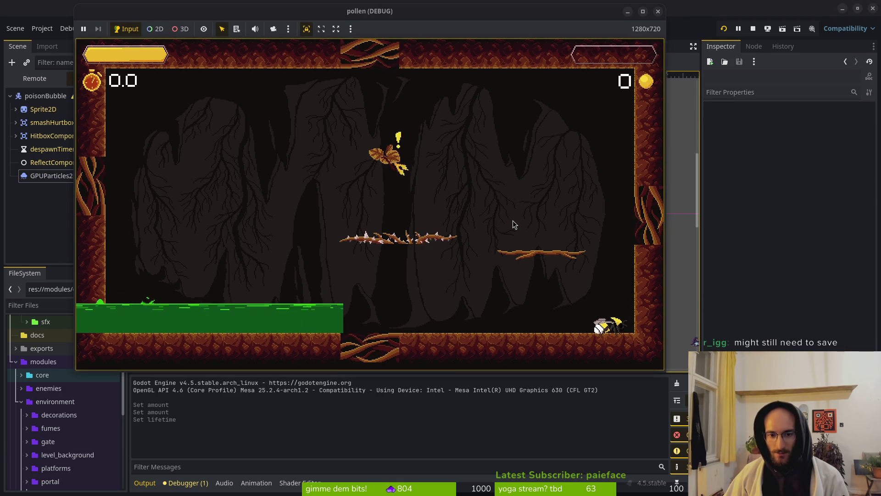
{"action": "left_click", "coordinate": [696, 85]}
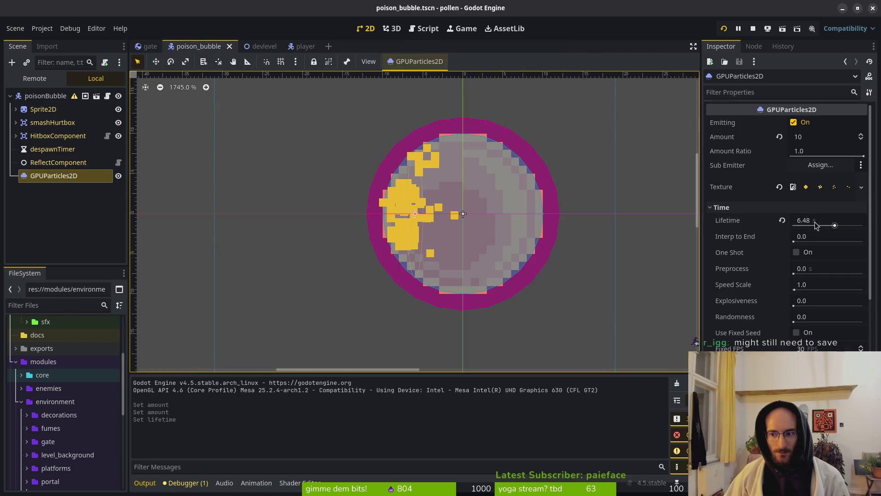
{"action": "key", "text": "alt+Tab"}
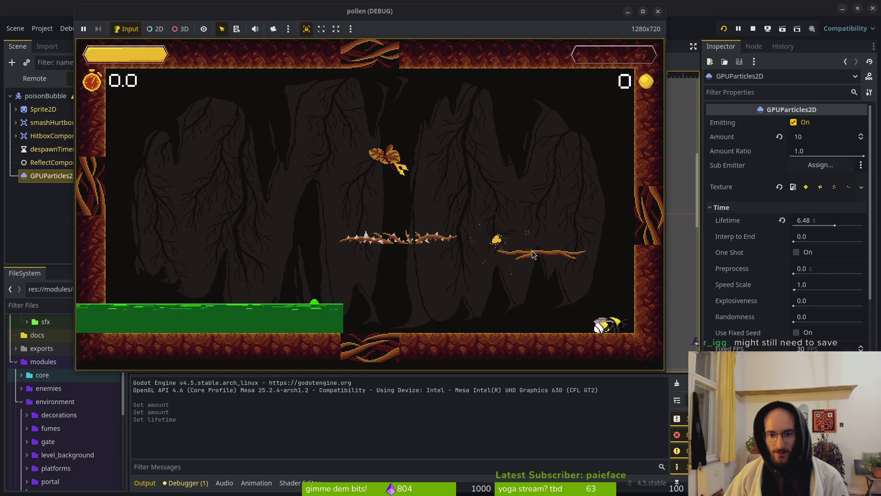
Step: Reset Lifetime and set it to 0.1 s, save, and briefly playtest before stopping
{"action": "left_click", "coordinate": [779, 221]}
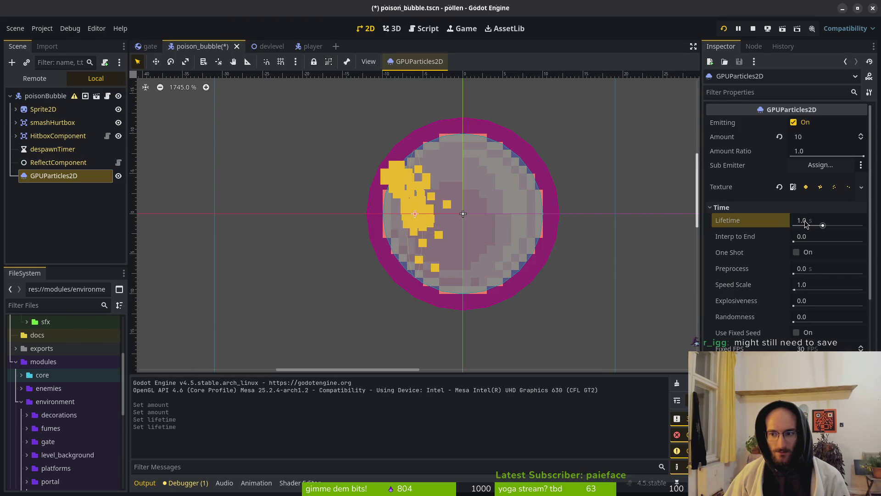
{"action": "left_click", "coordinate": [822, 220]}
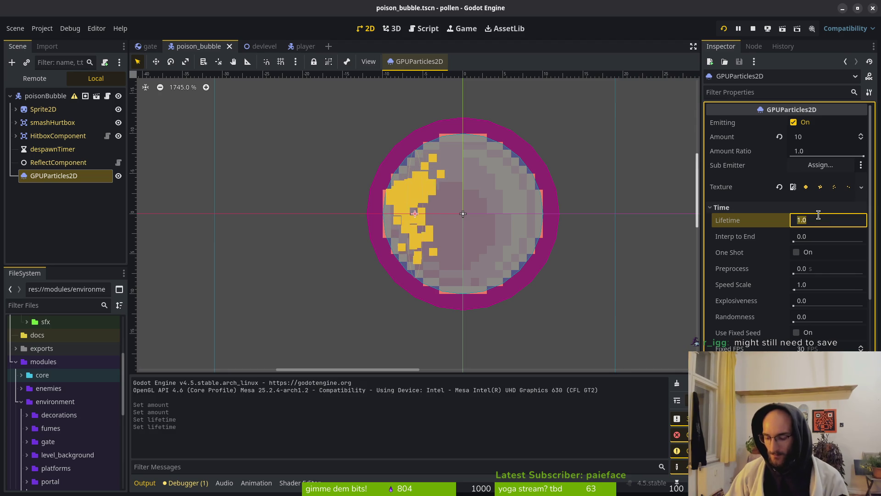
{"action": "type", "text": "0.1"}
{"action": "key", "text": "Return"}
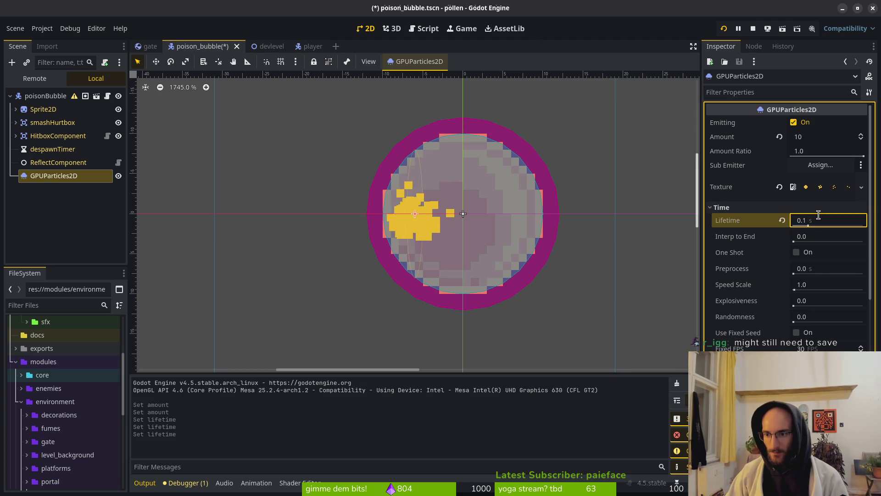
{"action": "key", "text": "ctrl+s"}
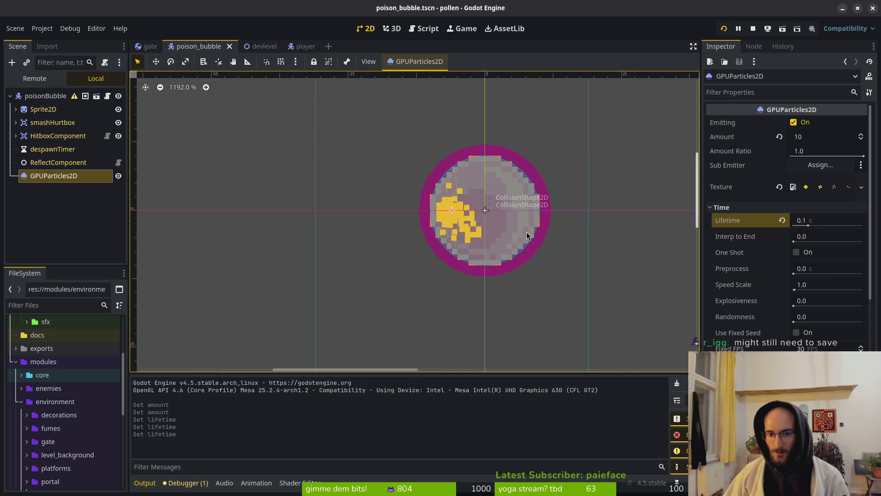
{"action": "key", "text": "F5"}
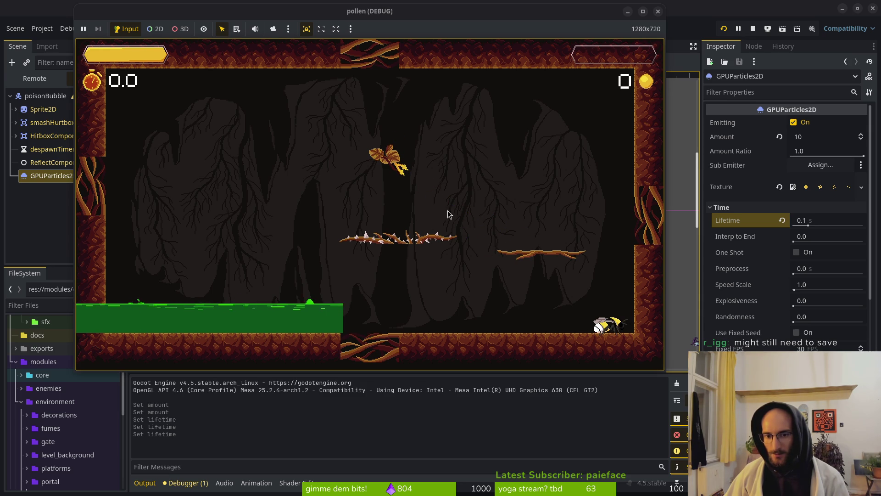
{"action": "key", "text": "F8"}
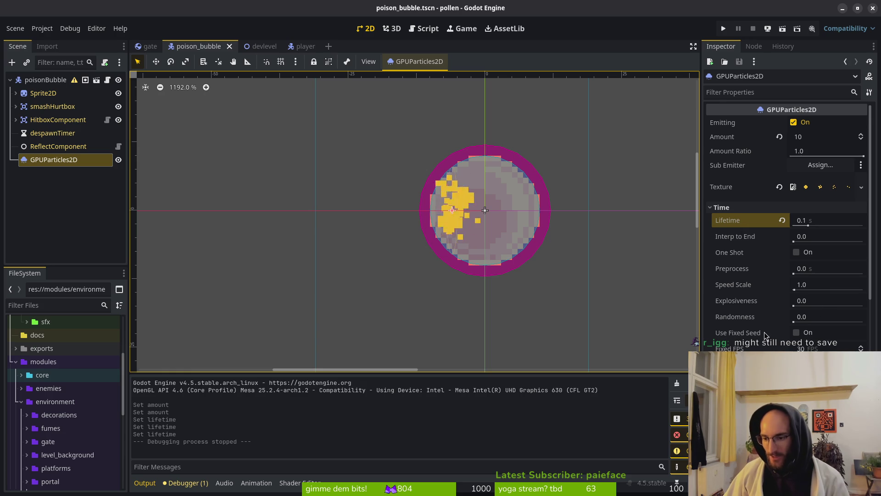
Step: Set the particle direction and initial velocity, save, and make Lifetime 0.15 s
{"action": "scroll", "coordinate": [765, 318], "scroll_direction": "down", "scroll_amount": 5}
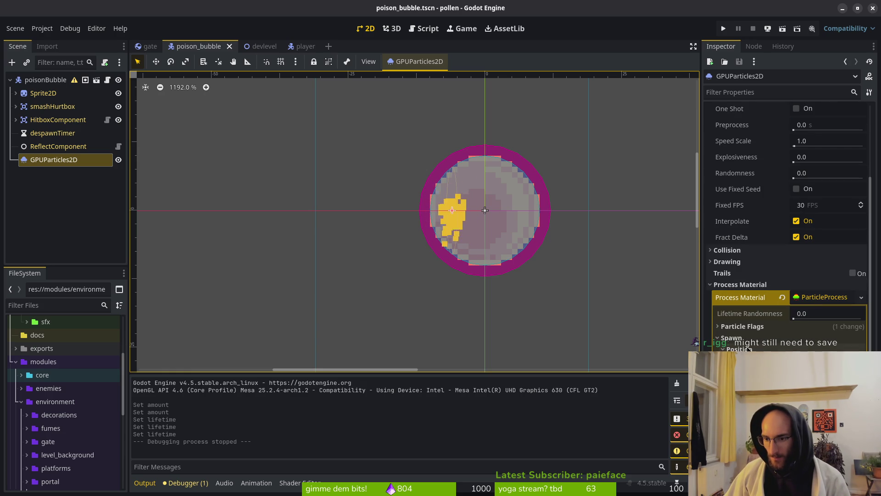
{"action": "left_click", "coordinate": [734, 337]}
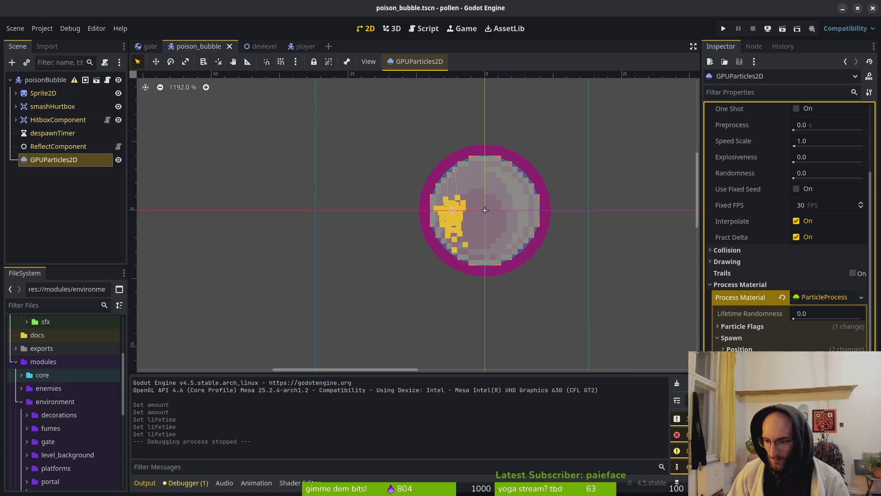
{"action": "key", "text": "Return"}
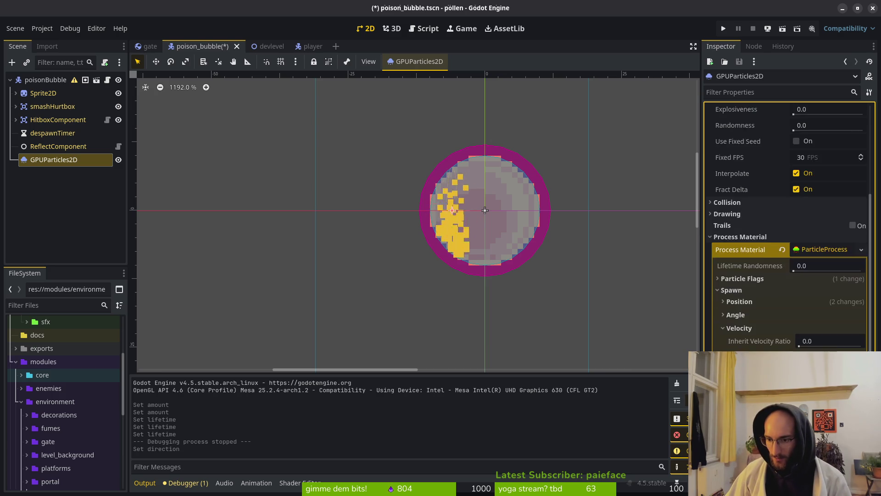
{"action": "scroll", "coordinate": [787, 229], "scroll_direction": "down", "scroll_amount": 2}
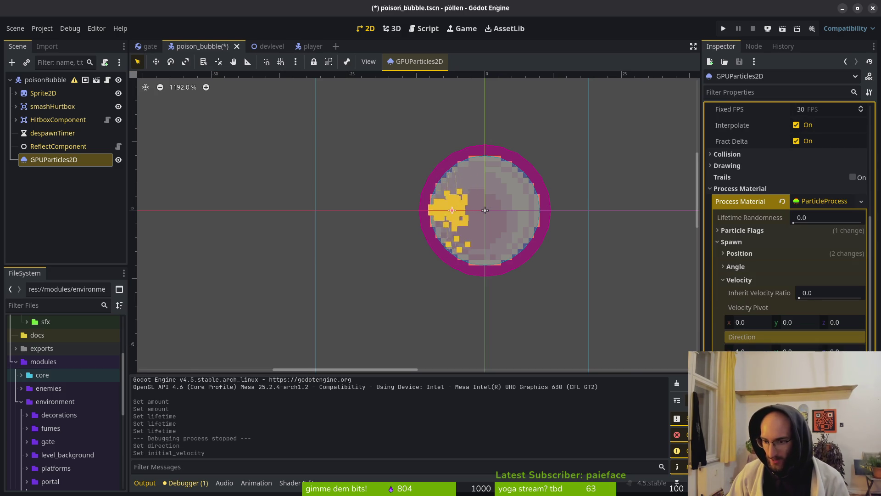
{"action": "key", "text": "Return"}
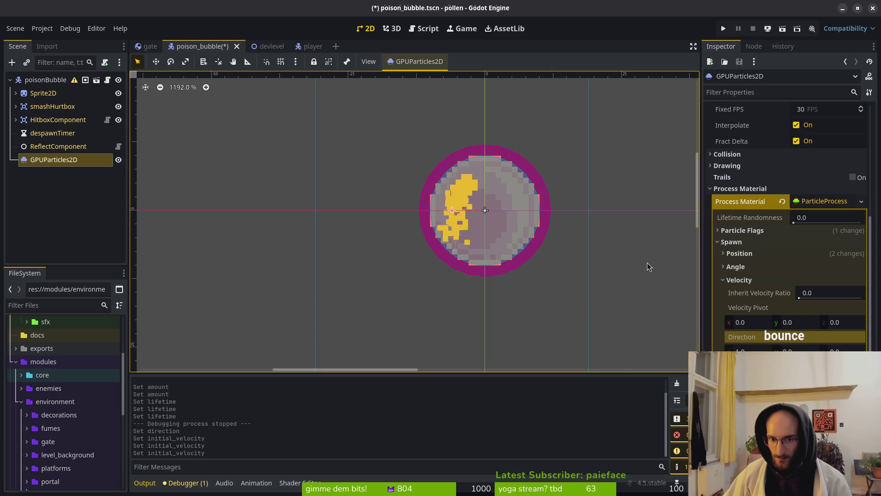
{"action": "key", "text": "ctrl+s"}
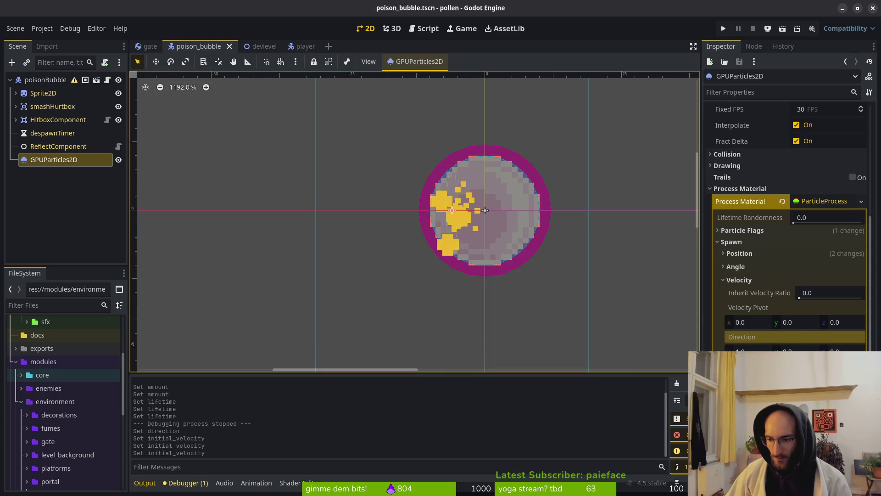
{"action": "scroll", "coordinate": [797, 229], "scroll_direction": "up", "scroll_amount": 5}
{"action": "left_click", "coordinate": [824, 173]}
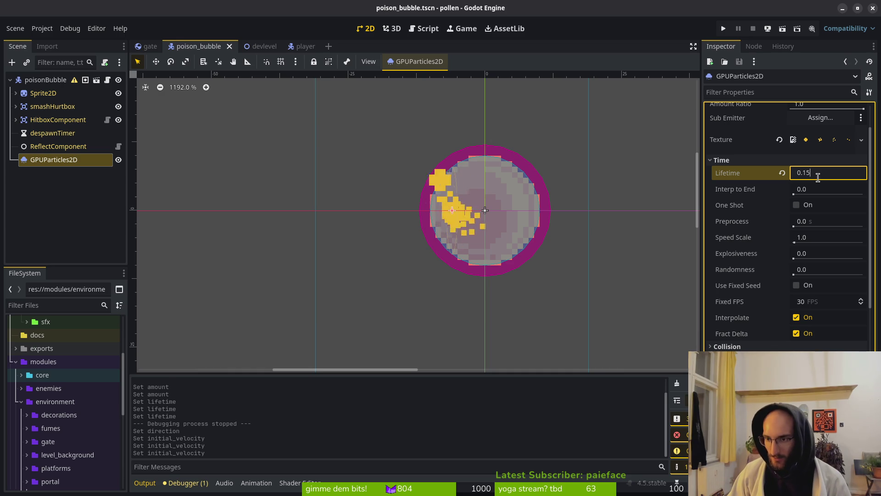
{"action": "key", "text": "Return"}
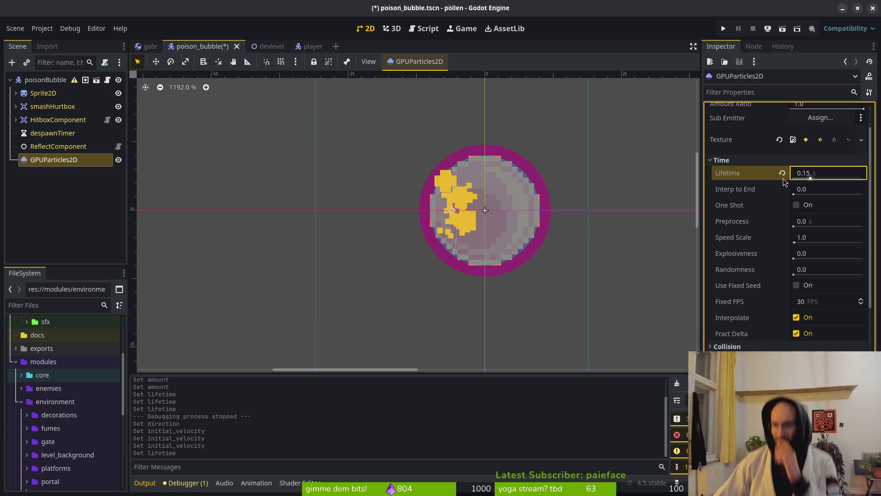
Step: Set the particle Spread to 10, after trying 3 and 5, and save
{"action": "scroll", "coordinate": [818, 177], "scroll_direction": "down", "scroll_amount": 4}
{"action": "scroll", "coordinate": [798, 351], "scroll_direction": "down", "scroll_amount": 3}
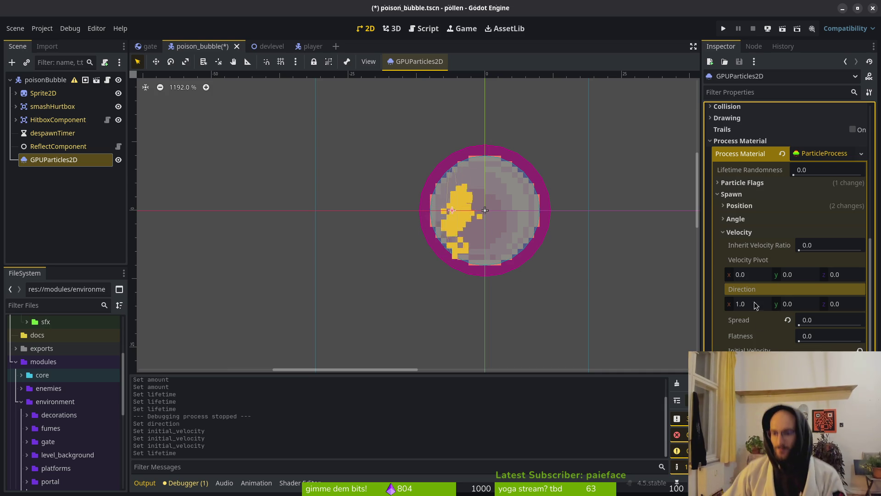
{"action": "left_click", "coordinate": [811, 324]}
{"action": "type", "text": "3"}
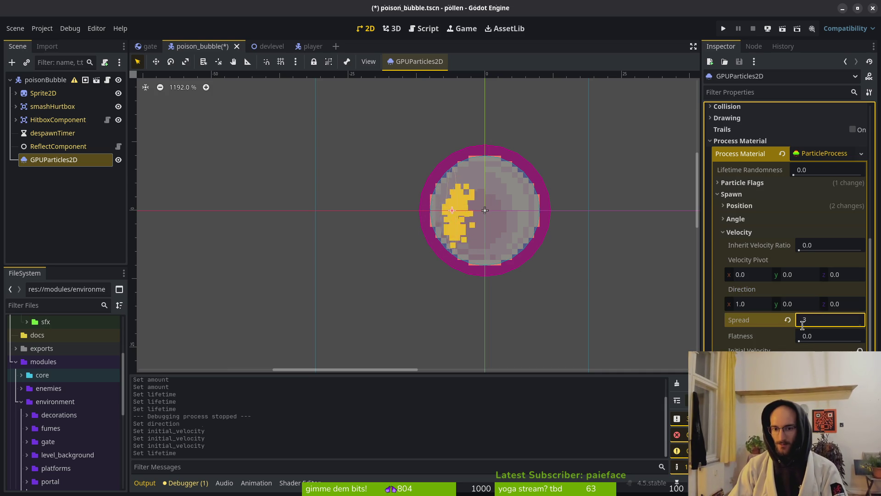
{"action": "key", "text": "Return"}
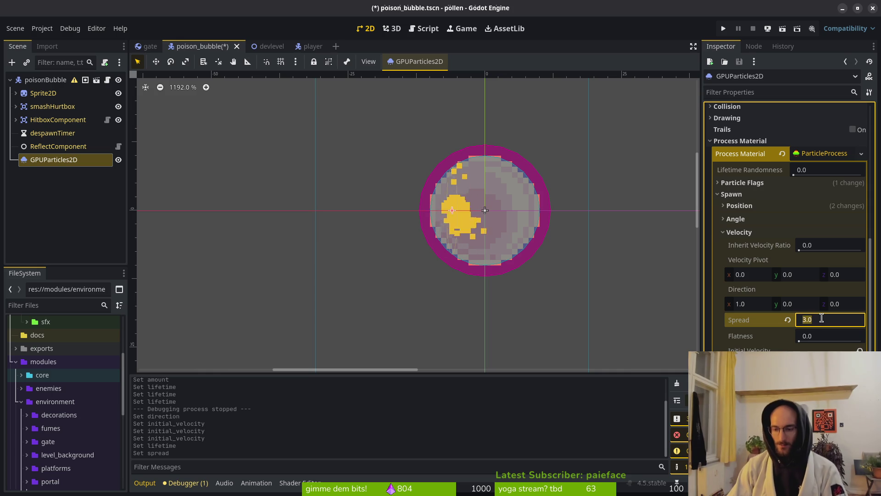
{"action": "type", "text": "5"}
{"action": "key", "text": "Return"}
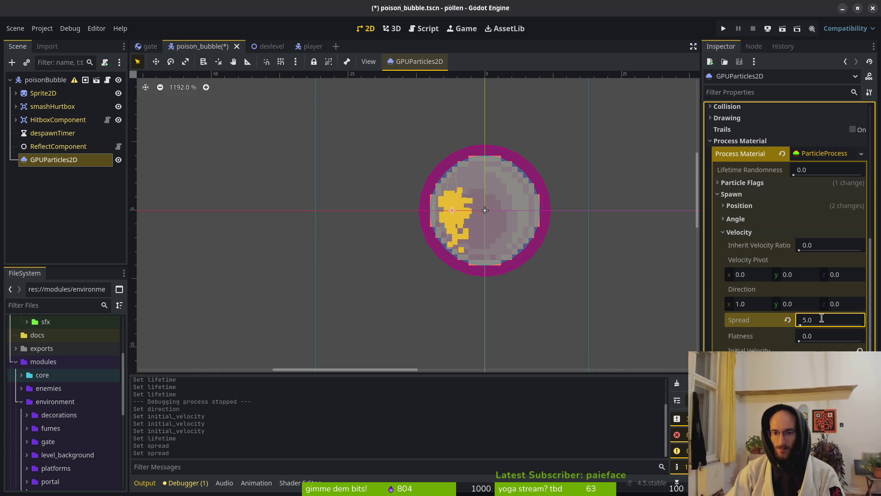
{"action": "left_click", "coordinate": [841, 319]}
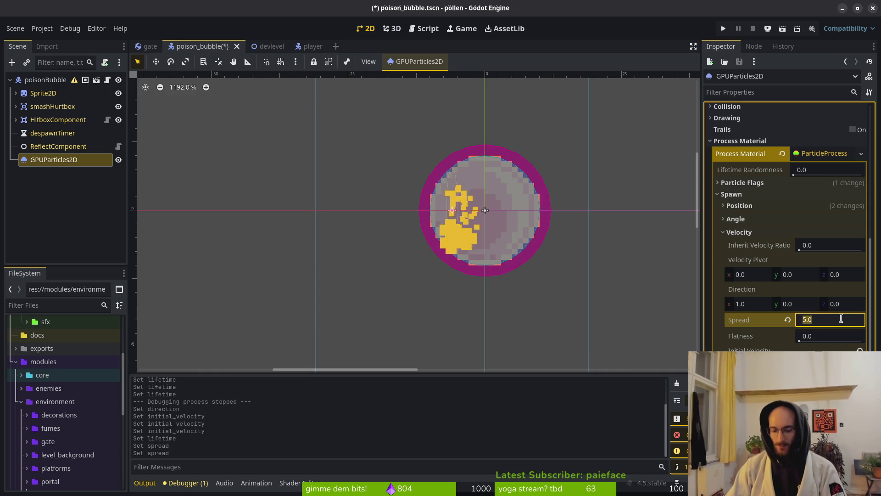
{"action": "key", "text": "Tab"}
{"action": "left_click", "coordinate": [841, 319]}
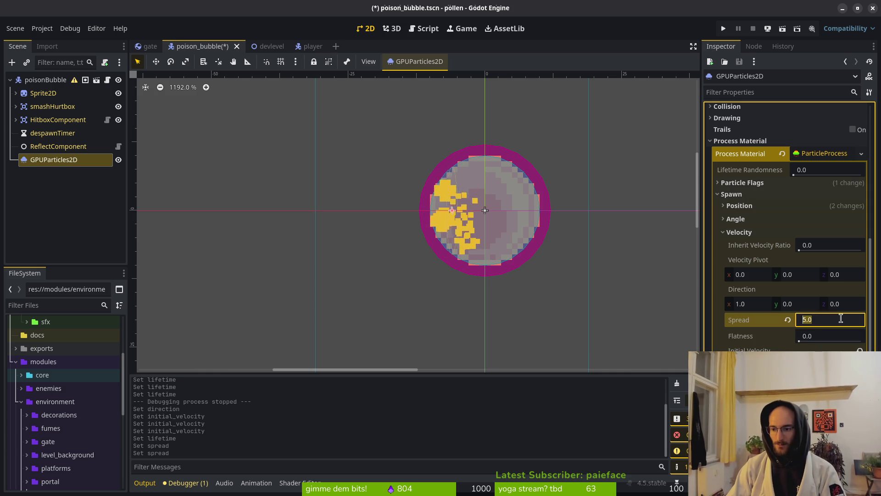
{"action": "type", "text": "10"}
{"action": "key", "text": "Return"}
{"action": "key", "text": "ctrl+s"}
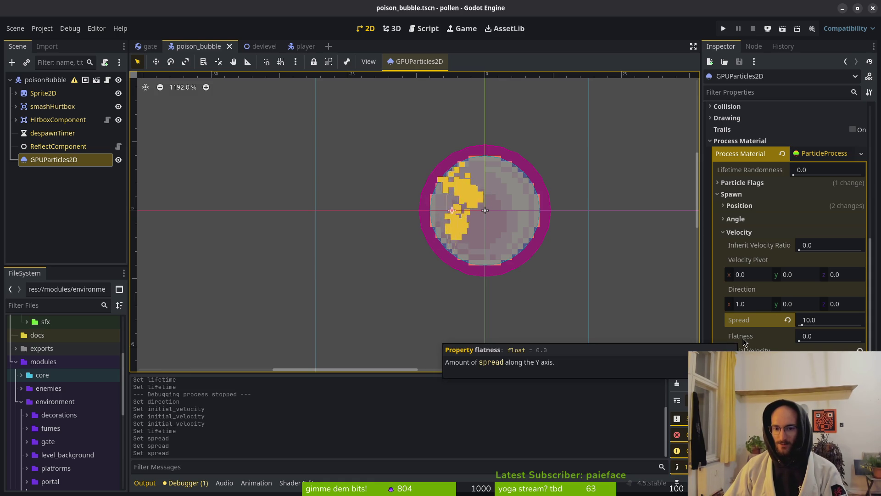
Step: Reselect the GPUParticles2D emitter and run the game
{"action": "left_click", "coordinate": [652, 329]}
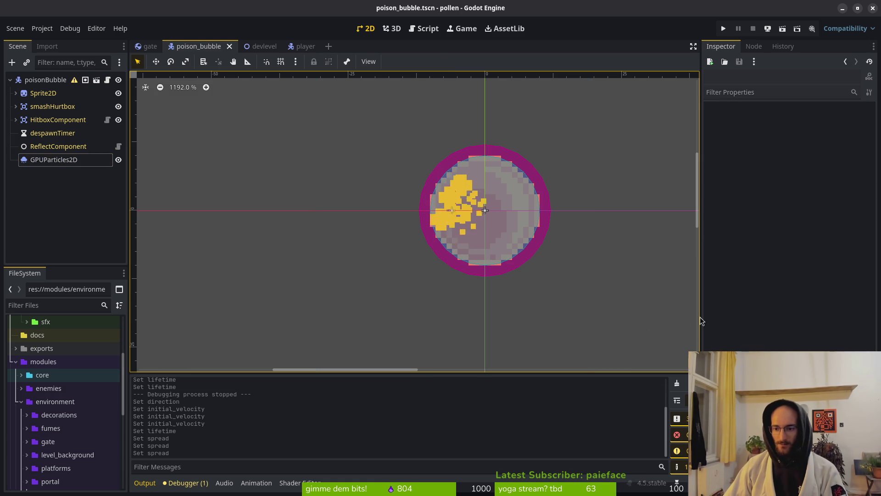
{"action": "left_click", "coordinate": [52, 161]}
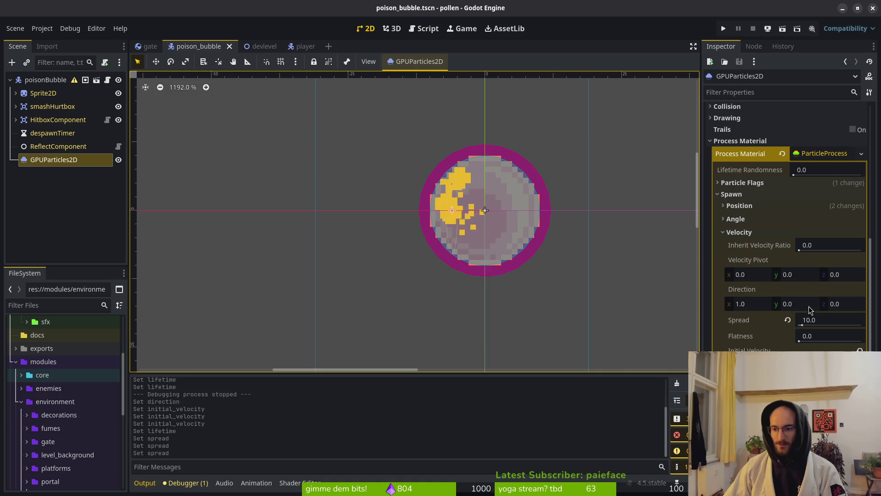
{"action": "key", "text": "F5"}
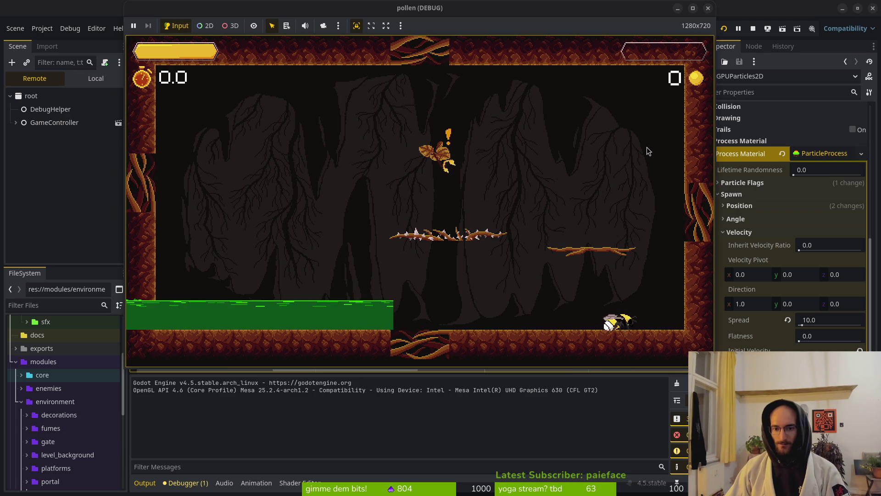
Step: Close the pollen debug game window
{"action": "left_click", "coordinate": [708, 9]}
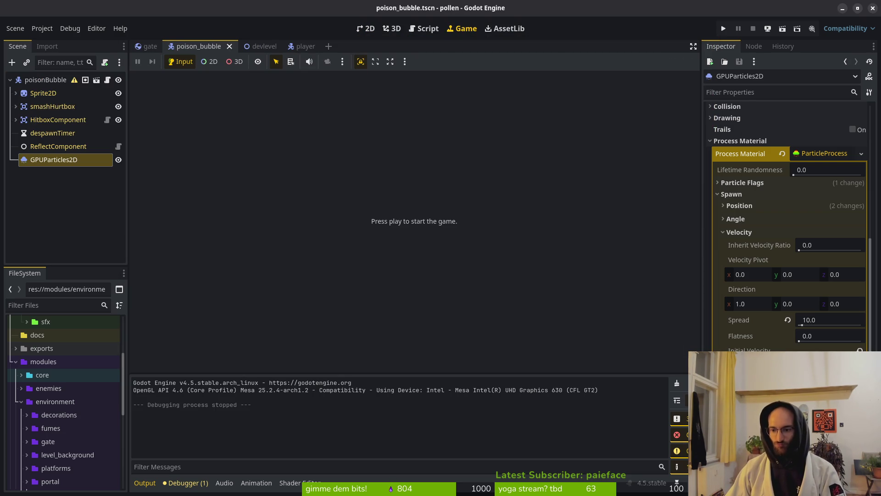
Step: Set particle Amount to 20 and Lifetime to 0.3 s, then save
{"action": "scroll", "coordinate": [799, 324], "scroll_direction": "up", "scroll_amount": 10}
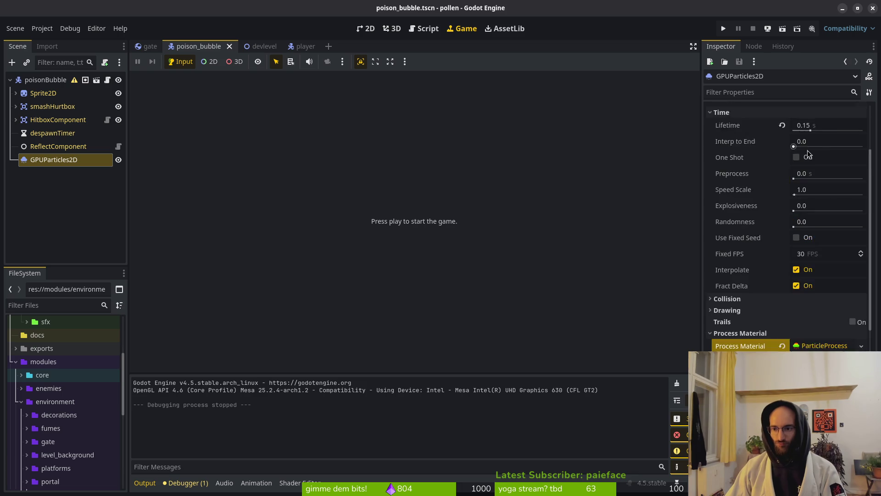
{"action": "left_click", "coordinate": [811, 138]}
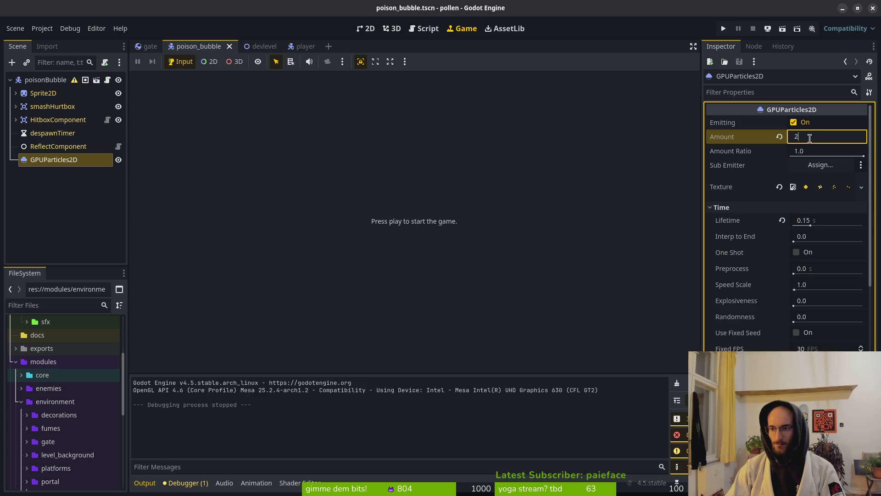
{"action": "type", "text": "0"}
{"action": "key", "text": "Return"}
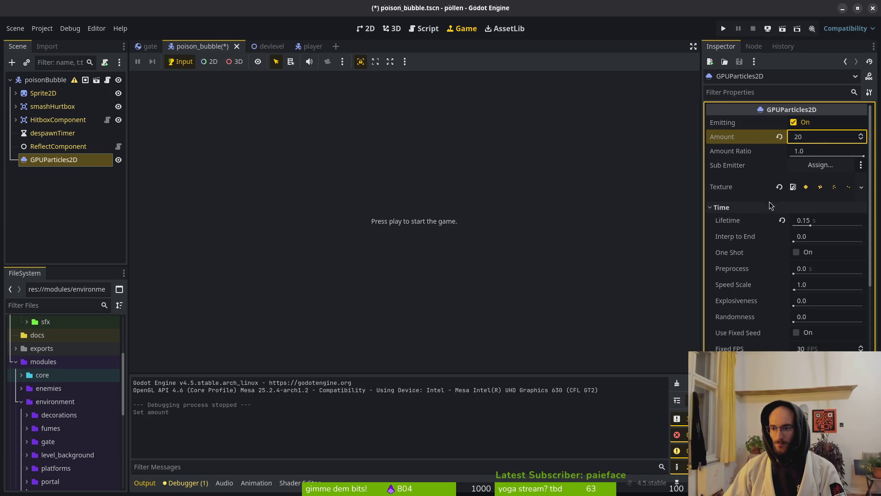
{"action": "left_click", "coordinate": [830, 224]}
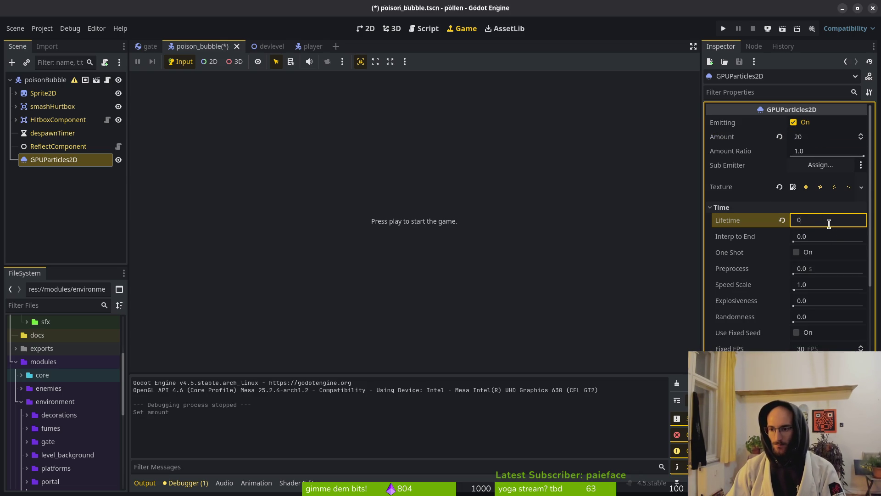
{"action": "type", "text": ".3"}
{"action": "key", "text": "Return"}
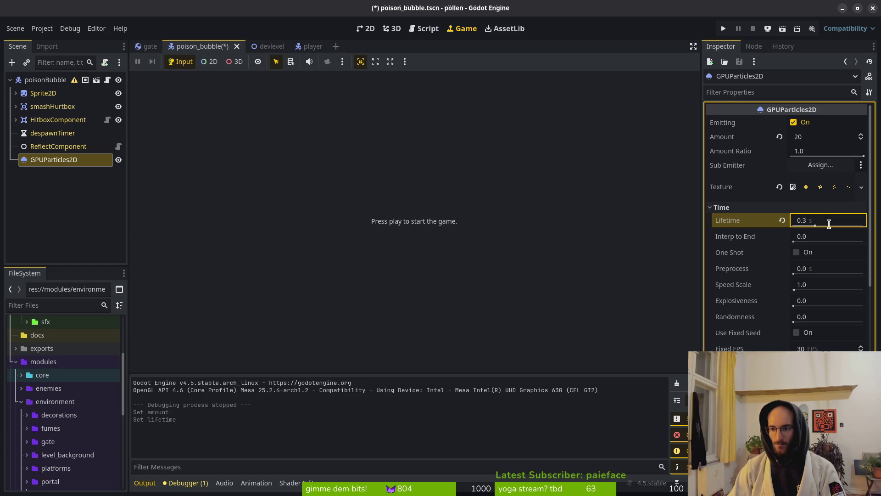
{"action": "key", "text": "ctrl+s"}
Step: Nudge lifetime randomness up, try explosiveness 0.47, revert it to 0.0, and save
{"action": "scroll", "coordinate": [753, 278], "scroll_direction": "down", "scroll_amount": 5}
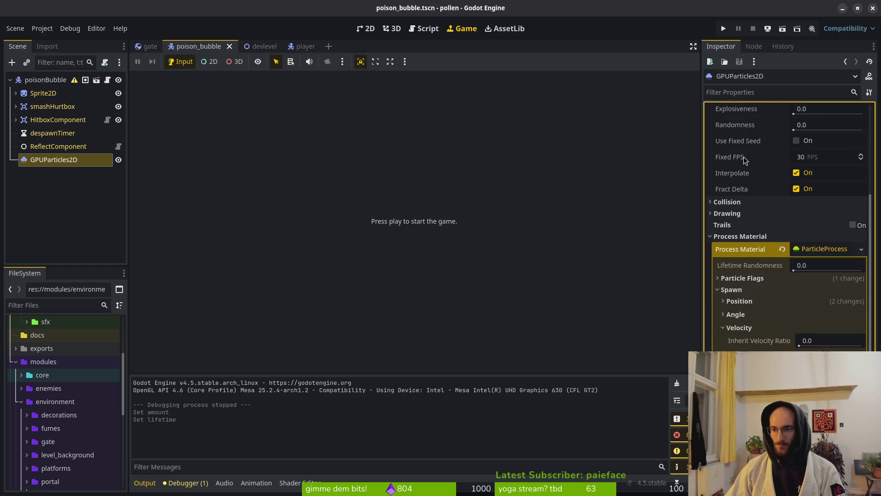
{"action": "scroll", "coordinate": [774, 267], "scroll_direction": "up", "scroll_amount": 4}
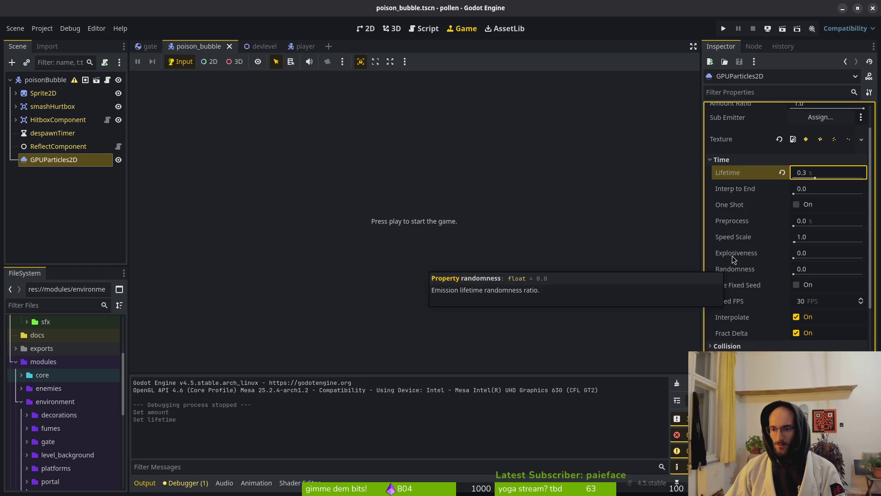
{"action": "key", "text": "ctrl+F1"}
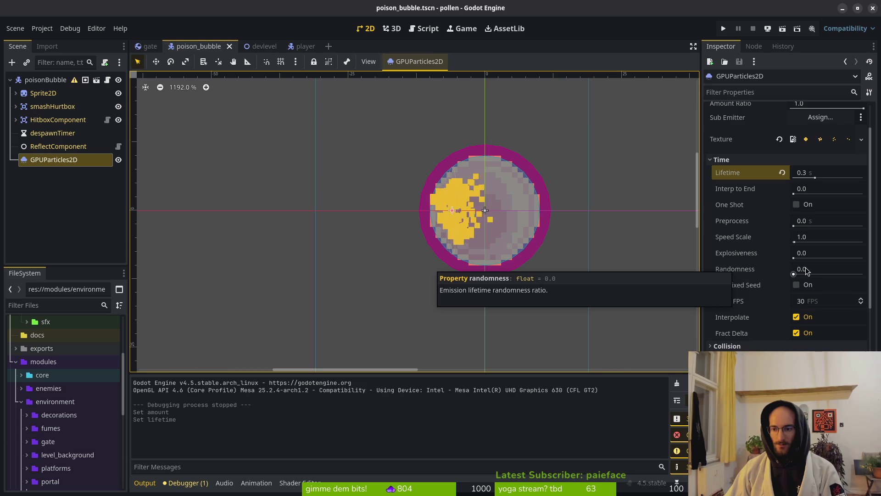
{"action": "left_click_drag", "start_coordinate": [794, 274], "coordinate": [797, 275]}
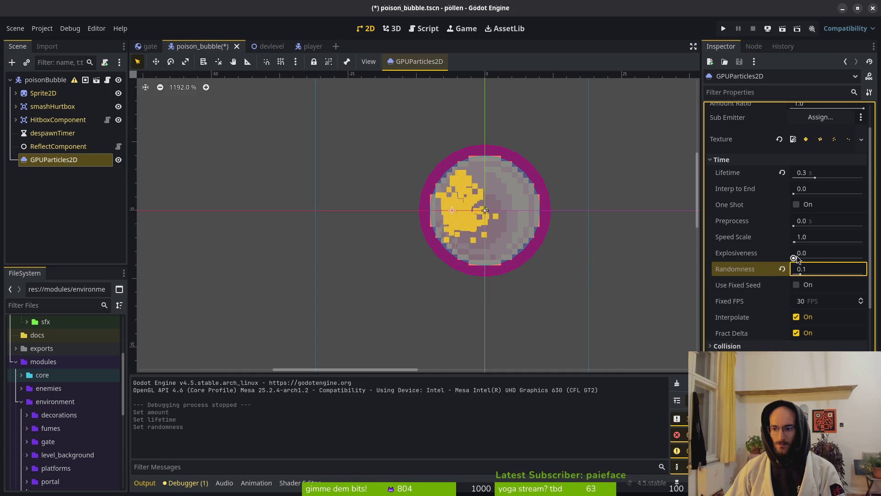
{"action": "left_click_drag", "start_coordinate": [802, 259], "coordinate": [829, 258]}
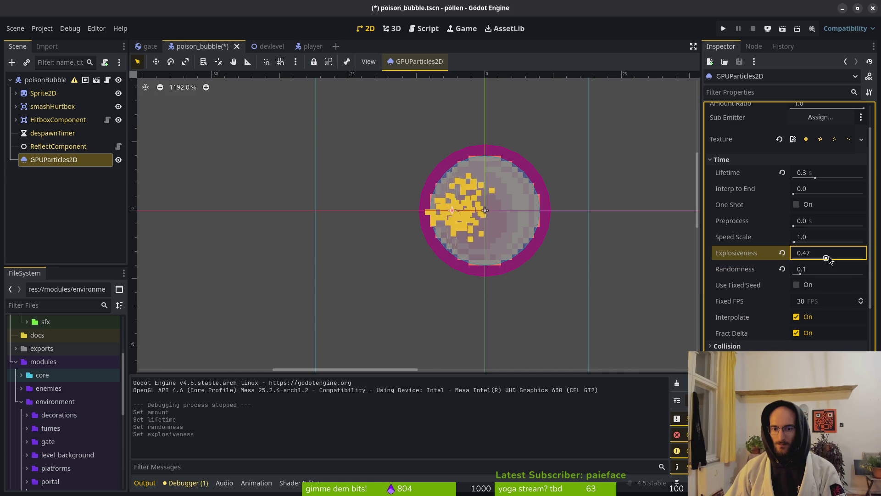
{"action": "left_click", "coordinate": [783, 253]}
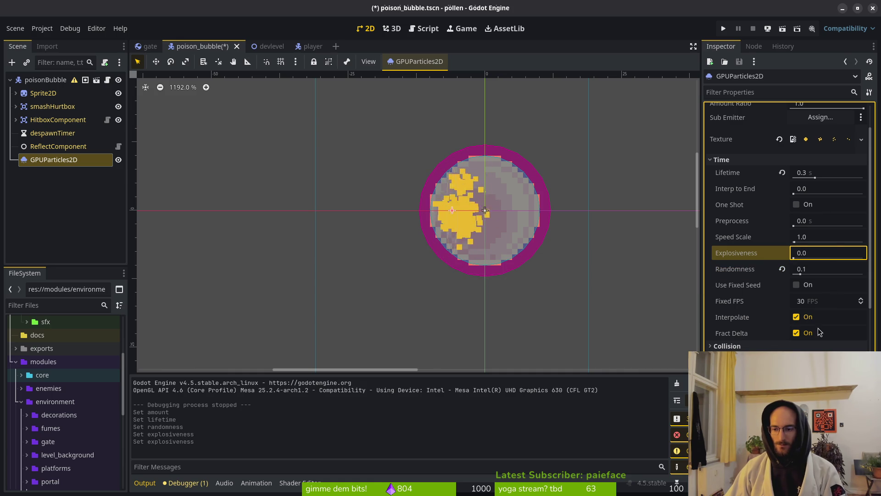
{"action": "key", "text": "ctrl+s"}
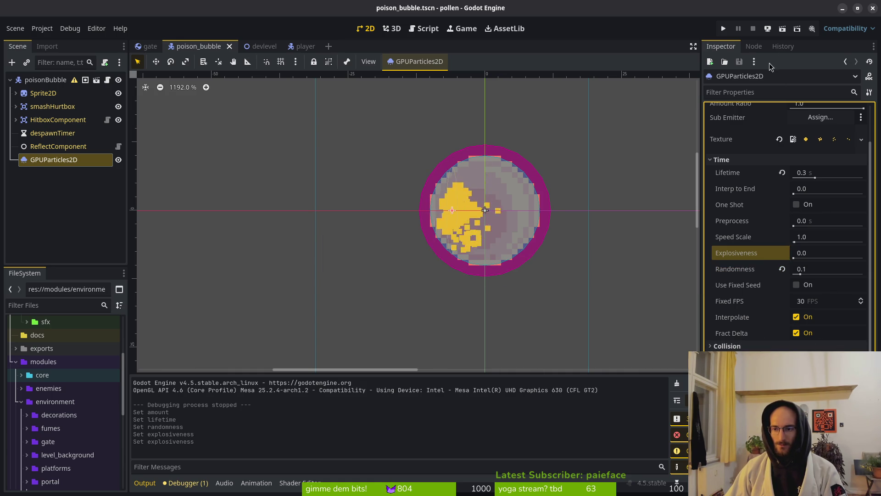
Step: Launch the game and fly the bee through the middle portal into the cave
{"action": "left_click", "coordinate": [724, 29]}
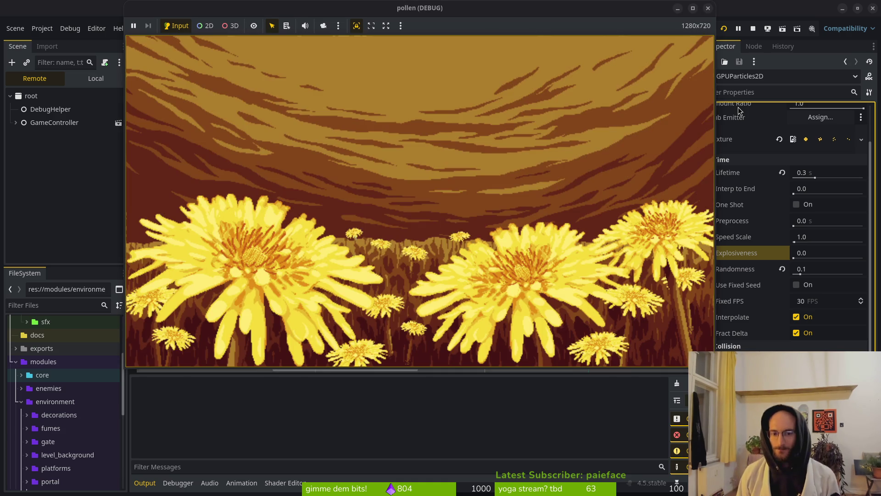
{"action": "key", "text": "Return"}
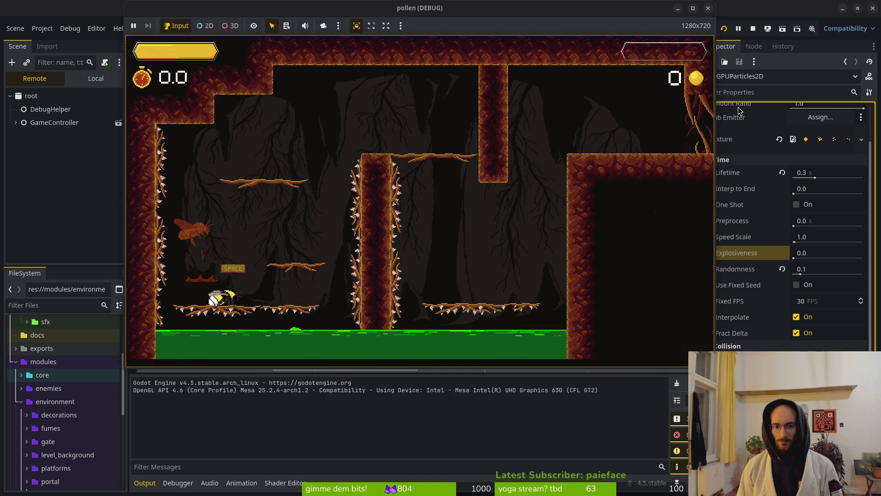
{"action": "key", "text": "Up"}
{"action": "key", "text": "Left"}
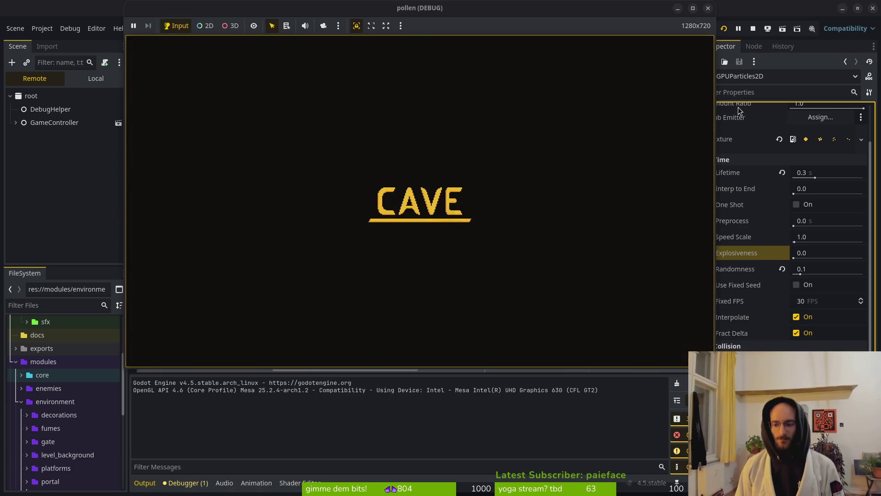
Step: Fly across the cave watching the bubble trail, then return to the particle Amount field
{"action": "key", "text": "Right"}
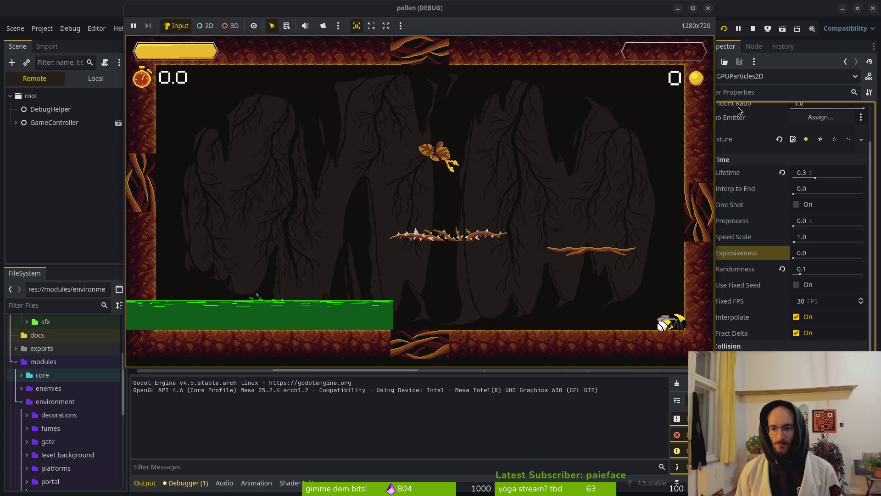
{"action": "key", "text": "Left"}
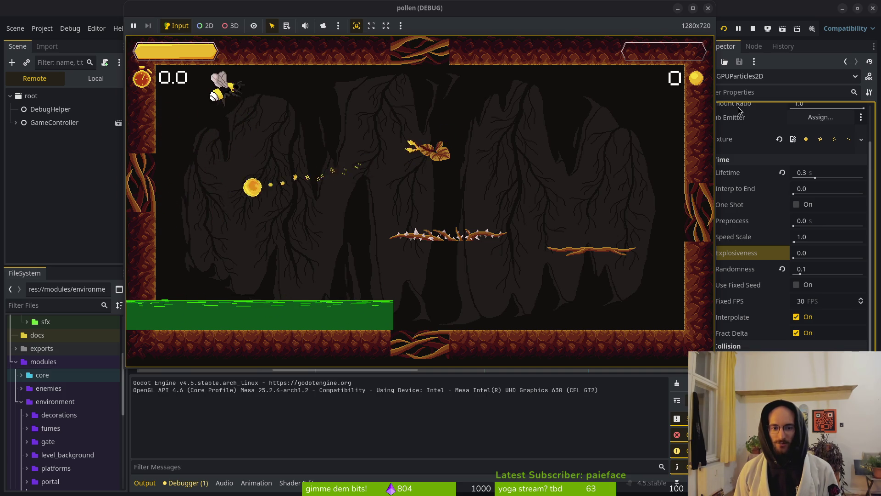
{"action": "scroll", "coordinate": [812, 208], "scroll_direction": "up", "scroll_amount": 2}
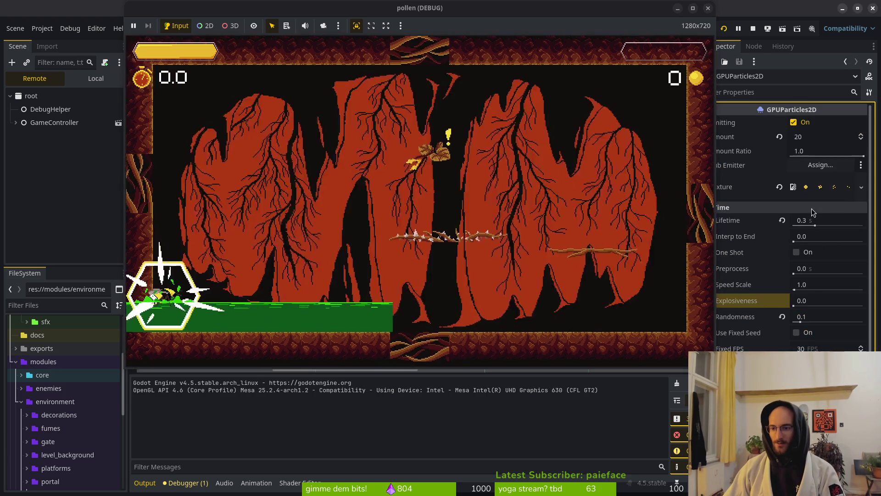
{"action": "left_click", "coordinate": [816, 138]}
Step: Set particle Amount to 50, save, replay from the title menu, then stop the game
{"action": "type", "text": "50"}
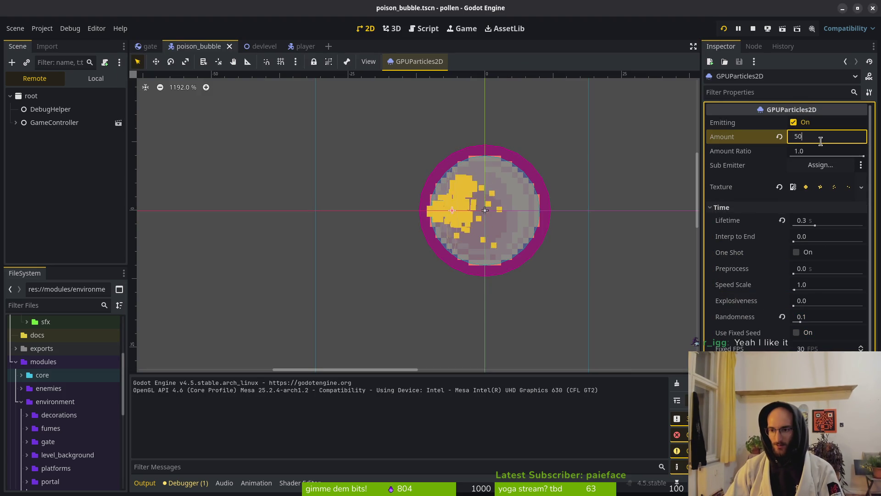
{"action": "key", "text": "Return"}
{"action": "key", "text": "ctrl+s"}
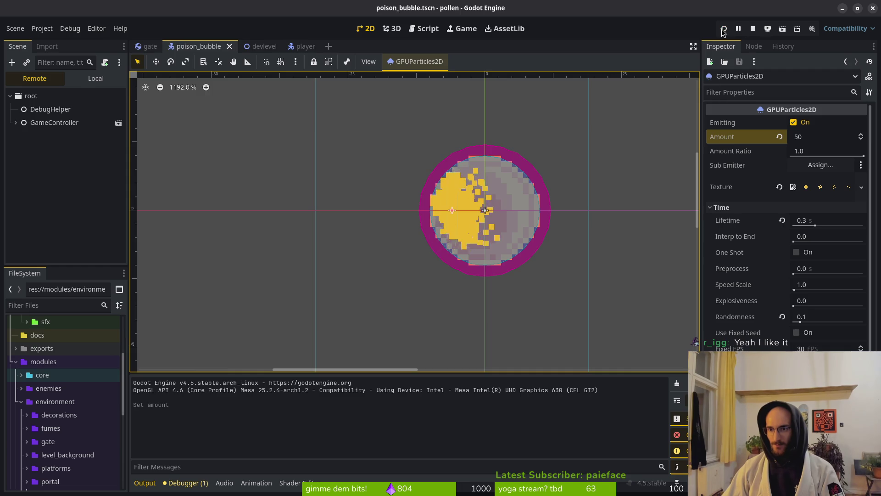
{"action": "left_click", "coordinate": [724, 29]}
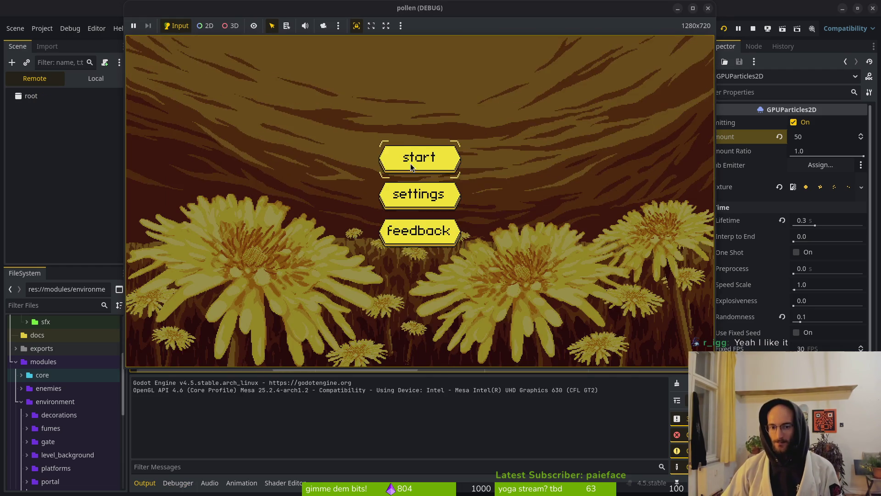
{"action": "left_click", "coordinate": [411, 163]}
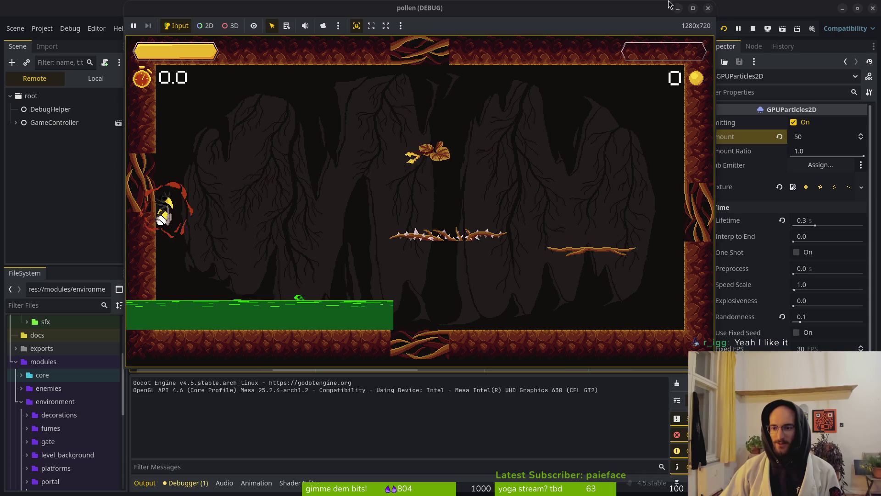
{"action": "left_click", "coordinate": [754, 30]}
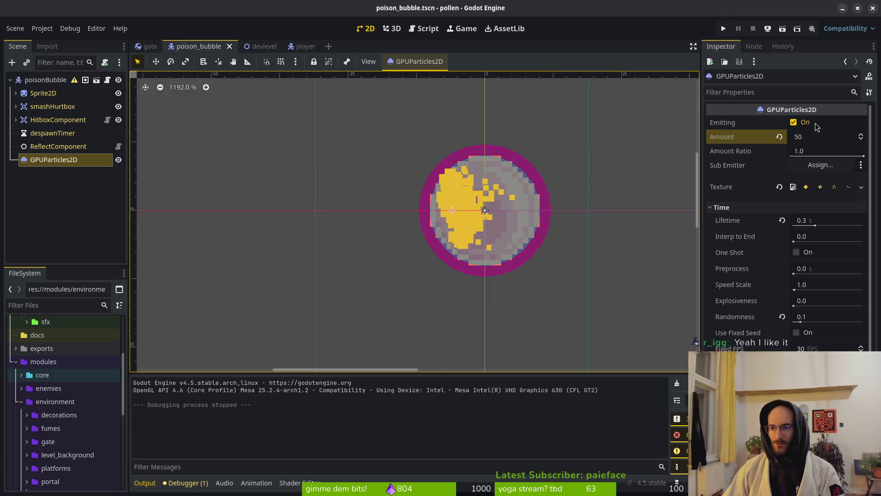
Step: Set the particle Amount to 15 and save
{"action": "left_click", "coordinate": [818, 138]}
{"action": "type", "text": "1"}
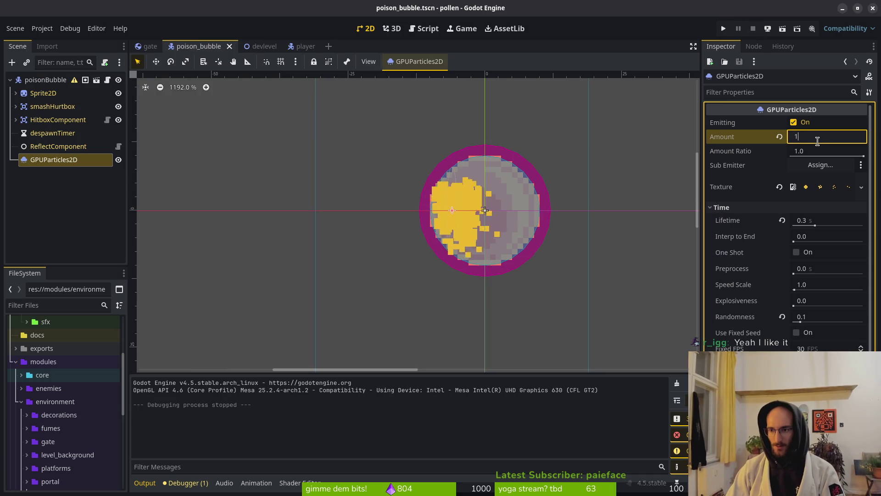
{"action": "type", "text": "5"}
{"action": "key", "text": "Return"}
{"action": "key", "text": "ctrl+s"}
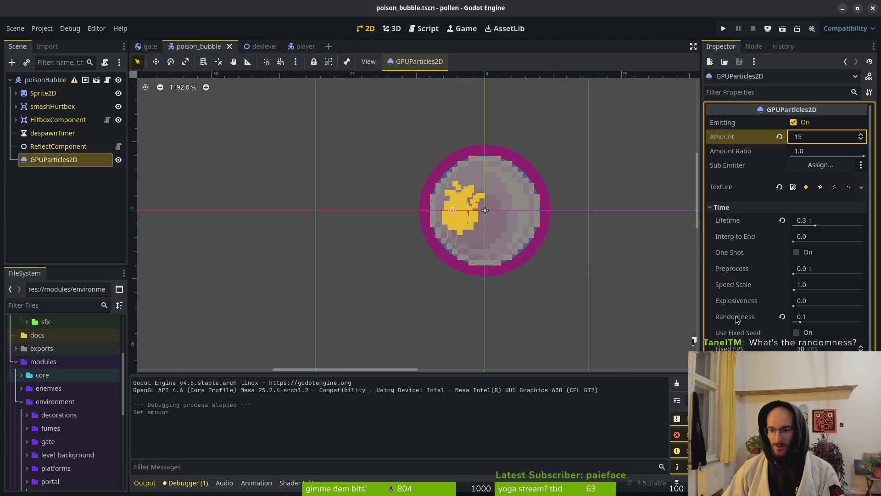
Step: Set lifetime Randomness to 0.45, then drag it up to 1.0 and save
{"action": "mouse_move", "coordinate": [737, 317]}
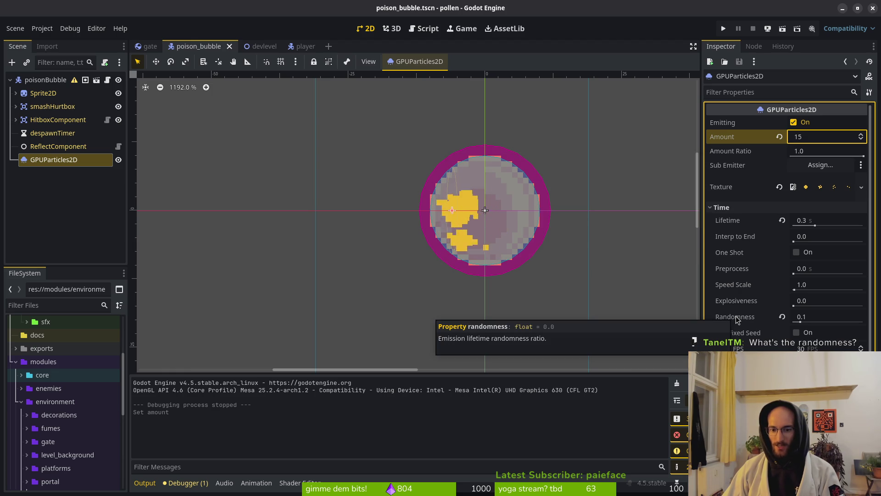
{"action": "left_click", "coordinate": [808, 317]}
{"action": "type", "text": "0.45"}
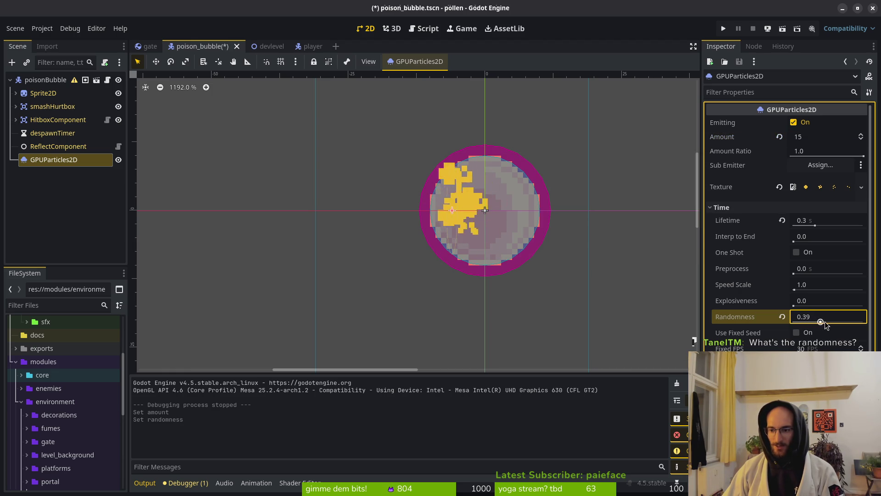
{"action": "key", "text": "Return"}
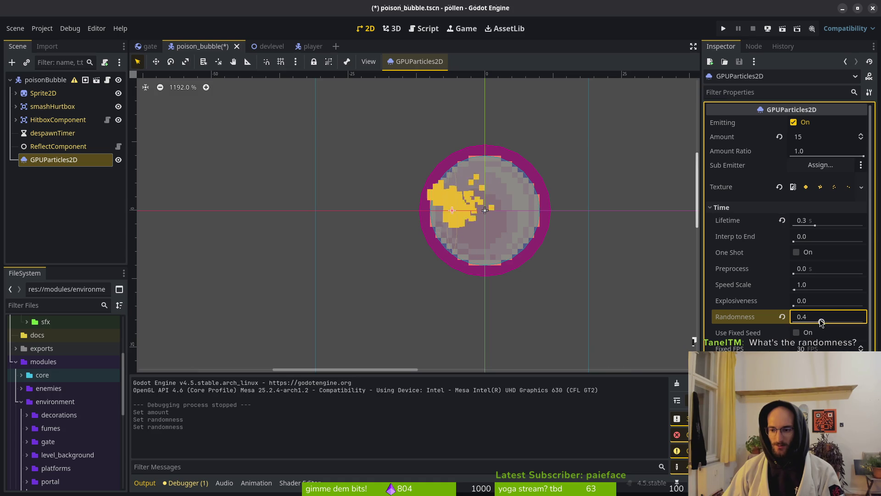
{"action": "left_click_drag", "start_coordinate": [825, 322], "coordinate": [864, 323]}
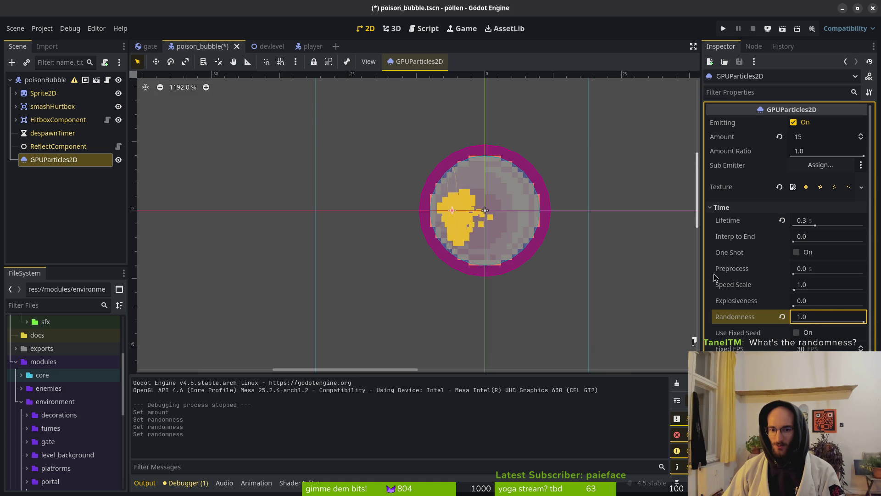
{"action": "key", "text": "ctrl+s"}
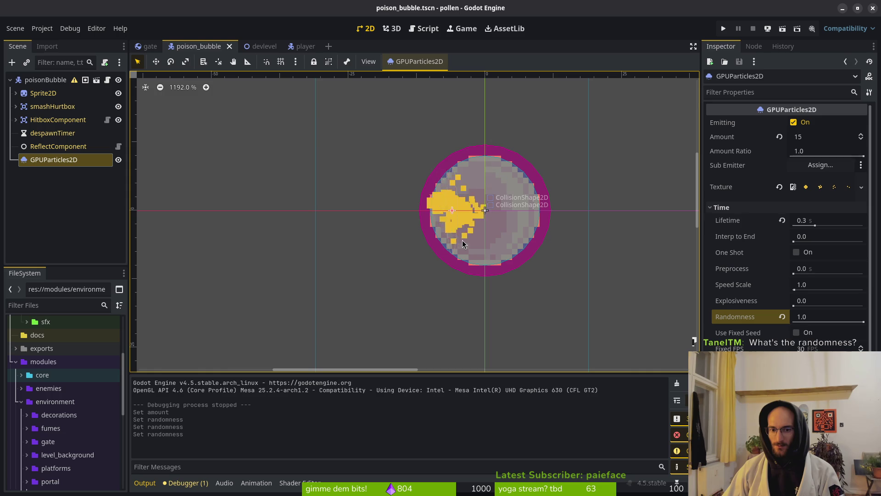
Step: Run the game, start from the title menu, and enter the CAVE level via the middle portal
{"action": "left_click", "coordinate": [725, 29]}
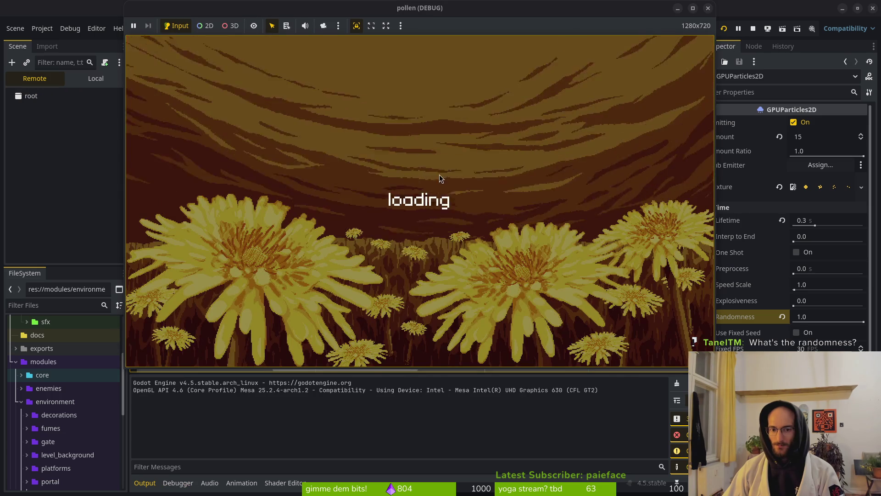
{"action": "left_click", "coordinate": [419, 155]}
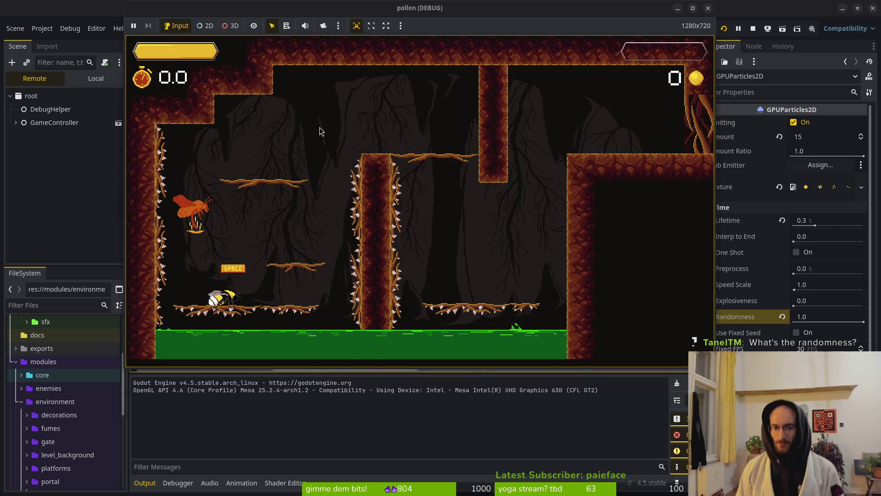
{"action": "key", "text": "Up"}
{"action": "key", "text": "Right"}
{"action": "key", "text": "Left"}
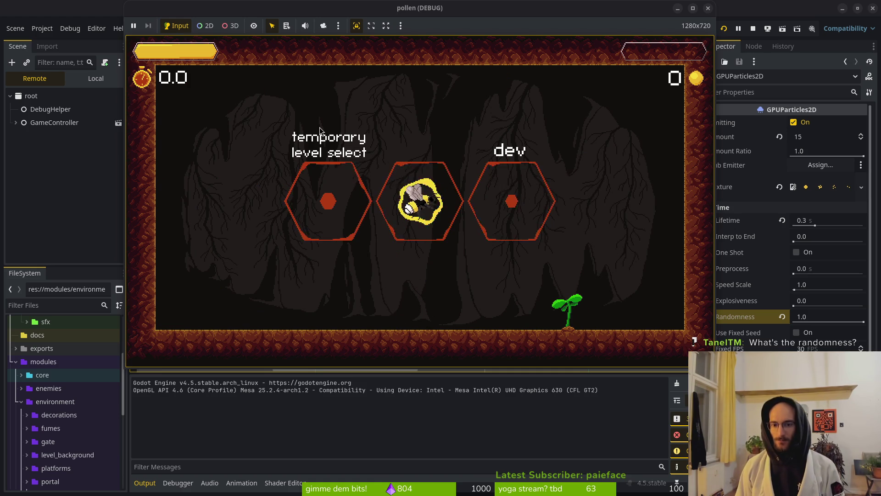
{"action": "key", "text": "Left"}
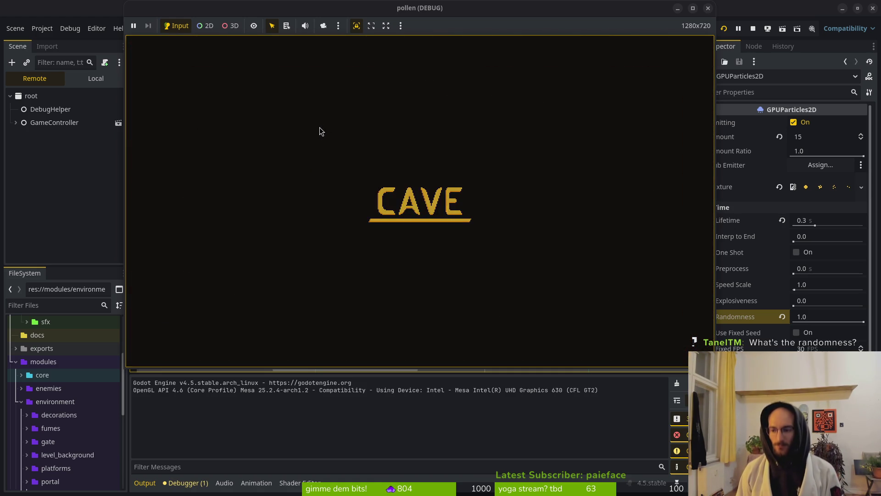
Step: Climb the bee along the cave's left wall to watch the particles, then stop the game
{"action": "key", "text": "Left"}
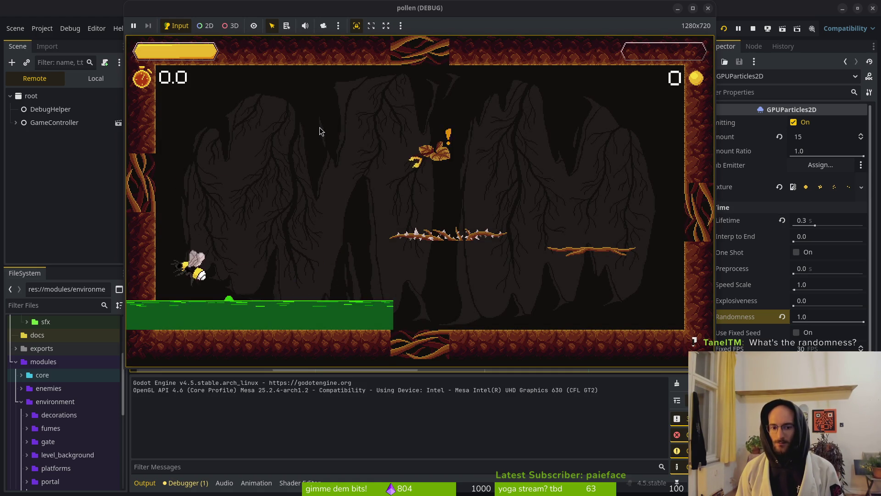
{"action": "key", "text": "Up"}
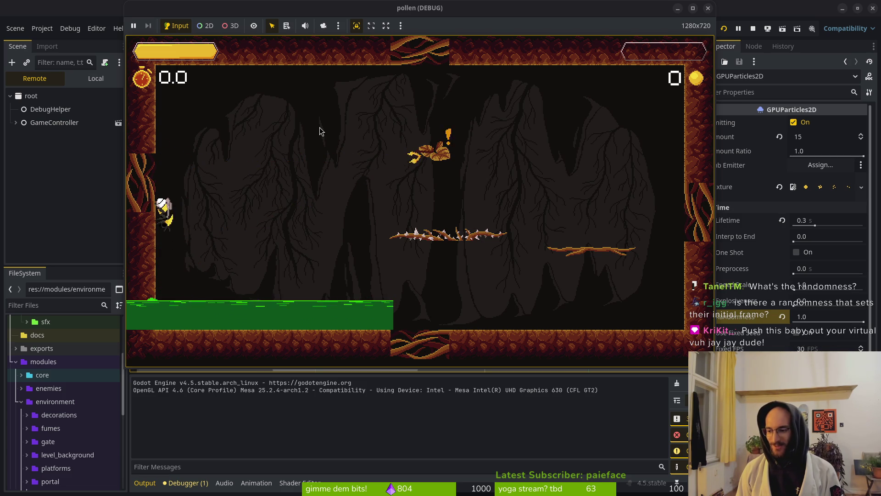
{"action": "key", "text": "Up"}
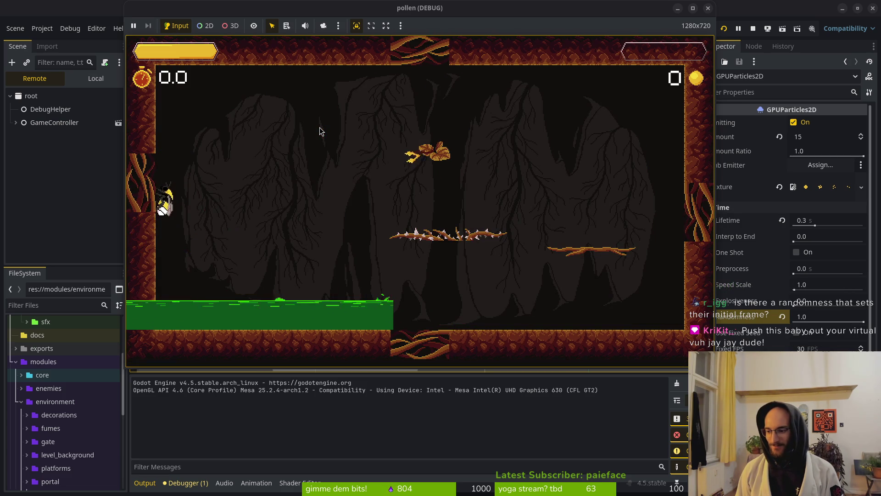
{"action": "key", "text": "Up"}
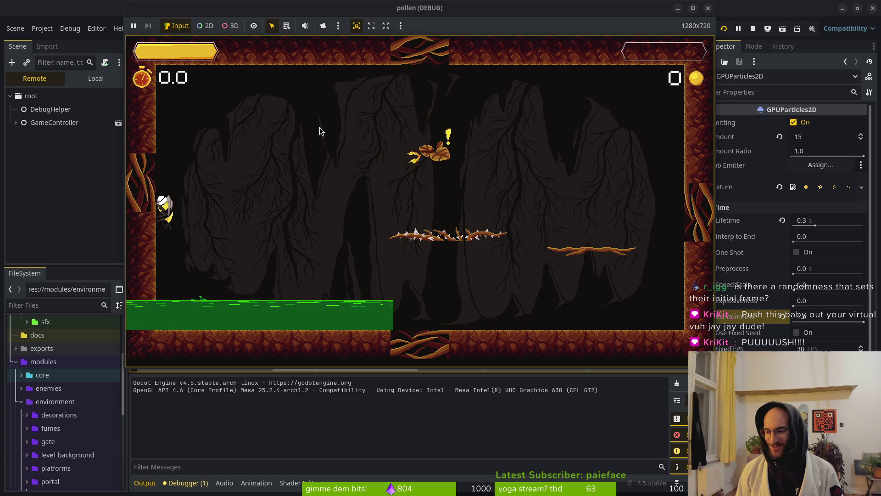
{"action": "key", "text": "Up"}
{"action": "key", "text": "Up"}
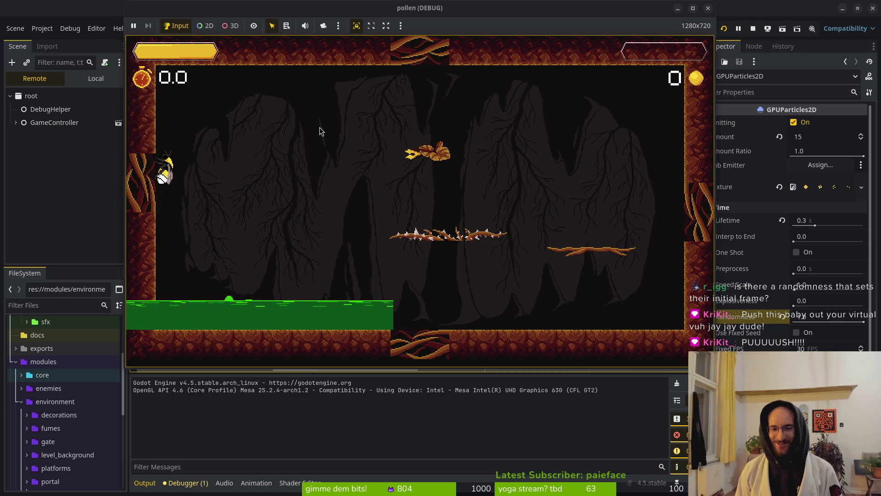
{"action": "key", "text": "Down"}
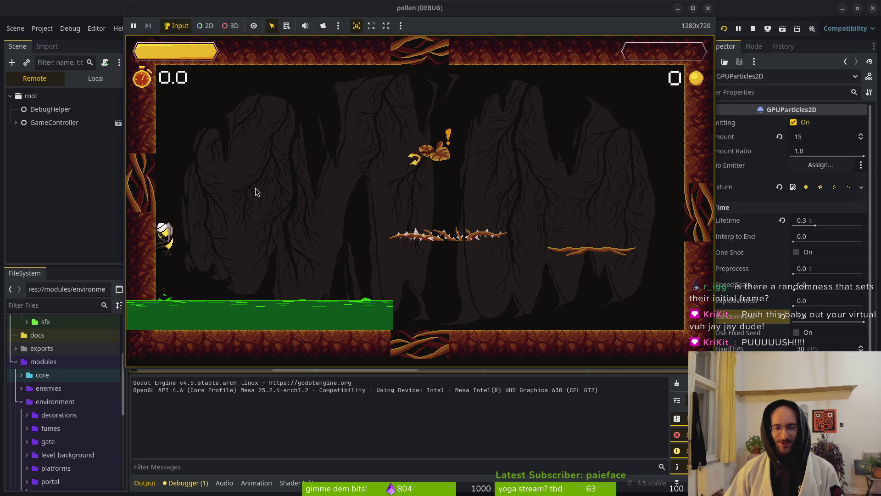
{"action": "key", "text": "Up"}
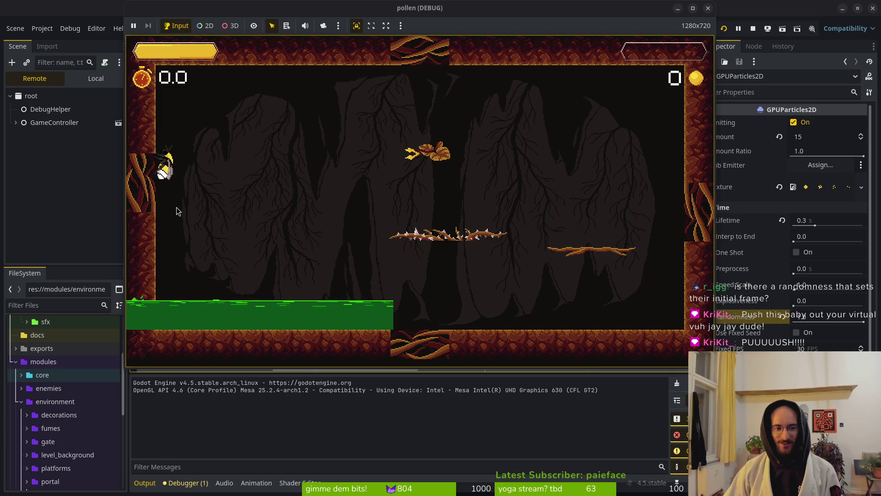
{"action": "key", "text": "Up"}
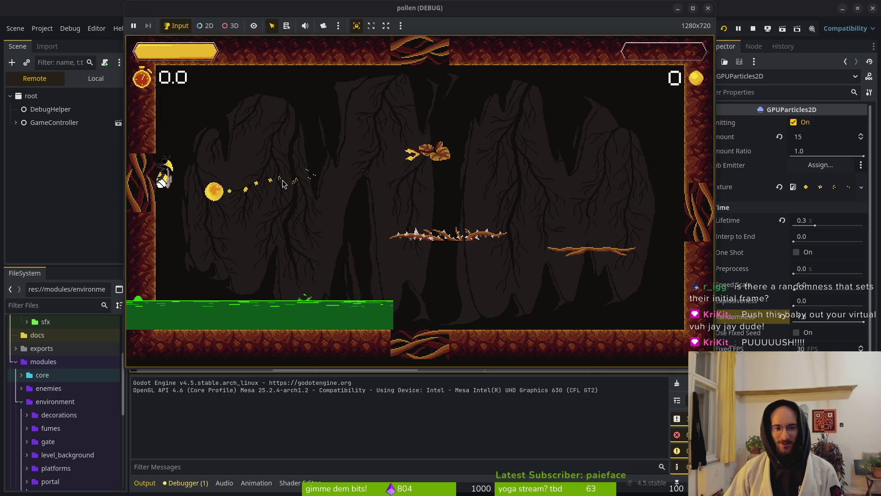
{"action": "key", "text": "F8"}
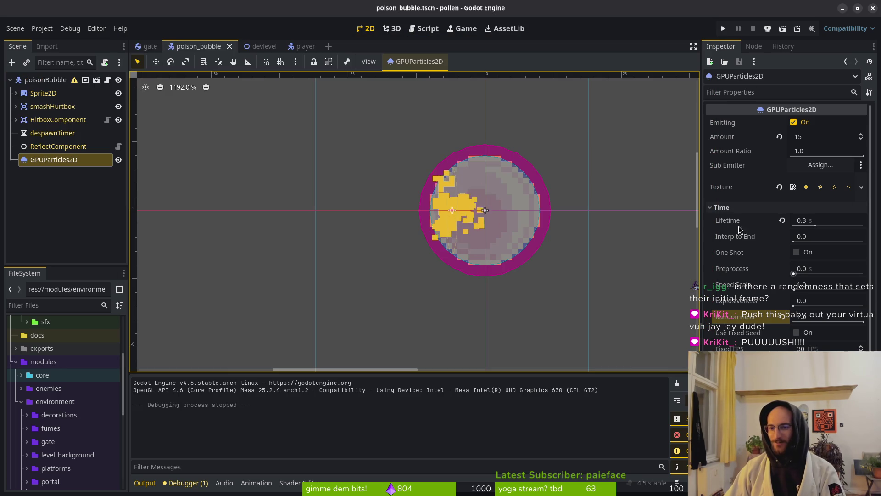
Step: Drag the GPUParticles2D randomness from 1.0 down to 0.2 and save poison_bubble
{"action": "scroll", "coordinate": [468, 209], "scroll_direction": "down", "scroll_amount": 4}
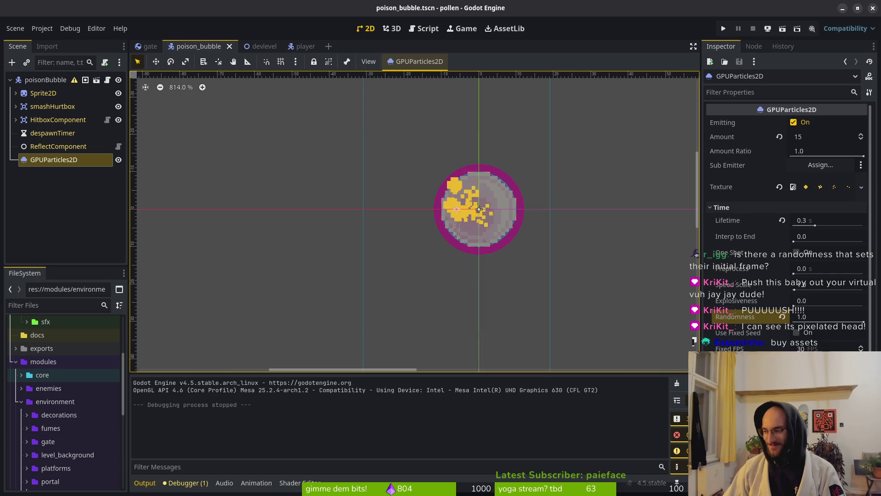
{"action": "mouse_move", "coordinate": [803, 328]}
{"action": "left_mouse_down"}
{"action": "mouse_move", "coordinate": [816, 328]}
{"action": "mouse_move", "coordinate": [807, 328]}
{"action": "left_mouse_up"}
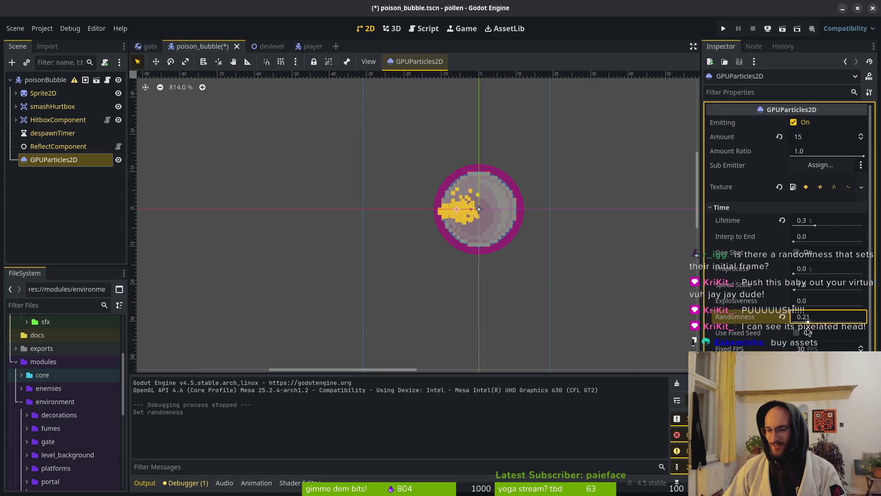
{"action": "key", "text": "ctrl+s"}
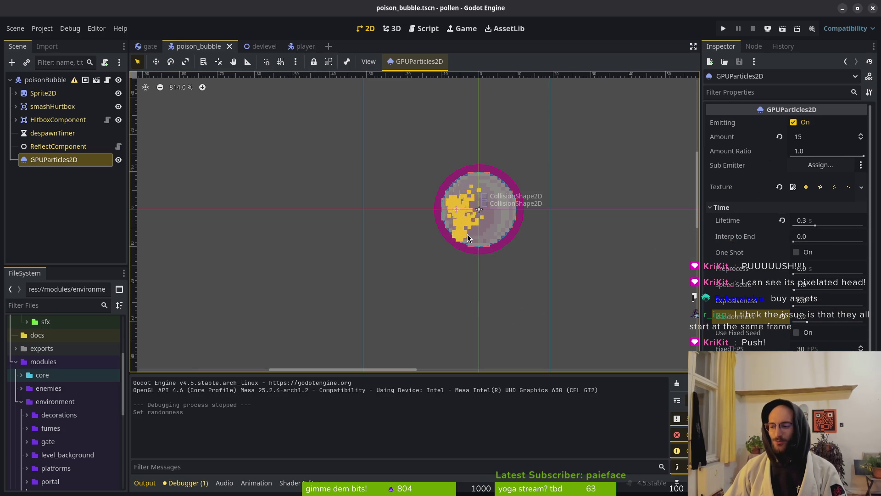
{"action": "scroll", "coordinate": [459, 236], "scroll_direction": "down", "scroll_amount": 3}
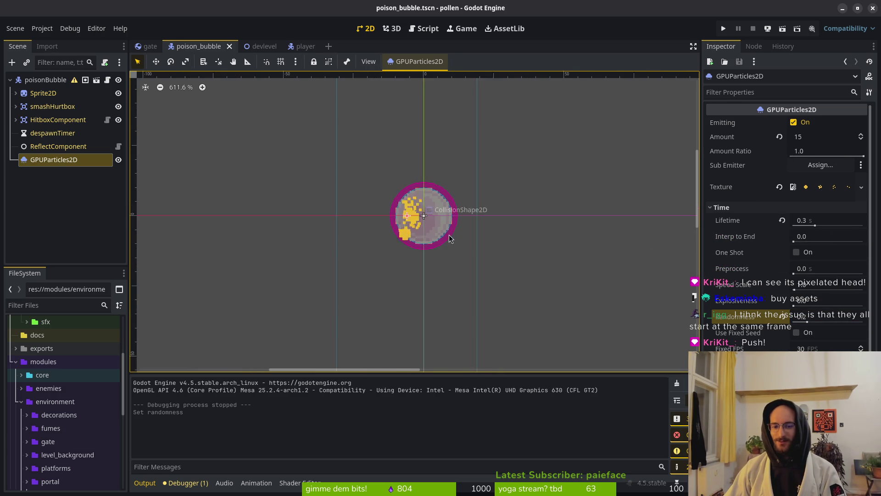
{"action": "scroll", "coordinate": [450, 238], "scroll_direction": "down", "scroll_amount": 5}
{"action": "scroll", "coordinate": [443, 240], "scroll_direction": "up", "scroll_amount": 3}
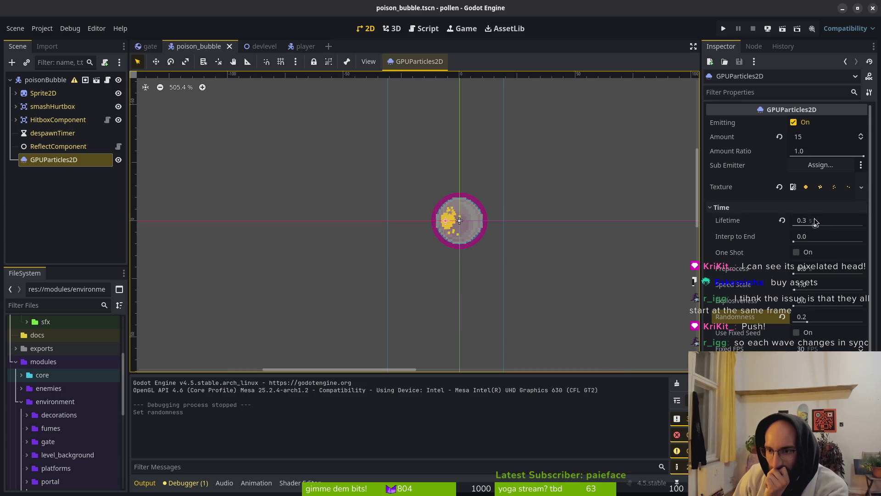
Step: Fold Time, open the ParticleProcessMaterial, and set minimum animation speed to 0.72 (max 1.34)
{"action": "left_click", "coordinate": [753, 208]}
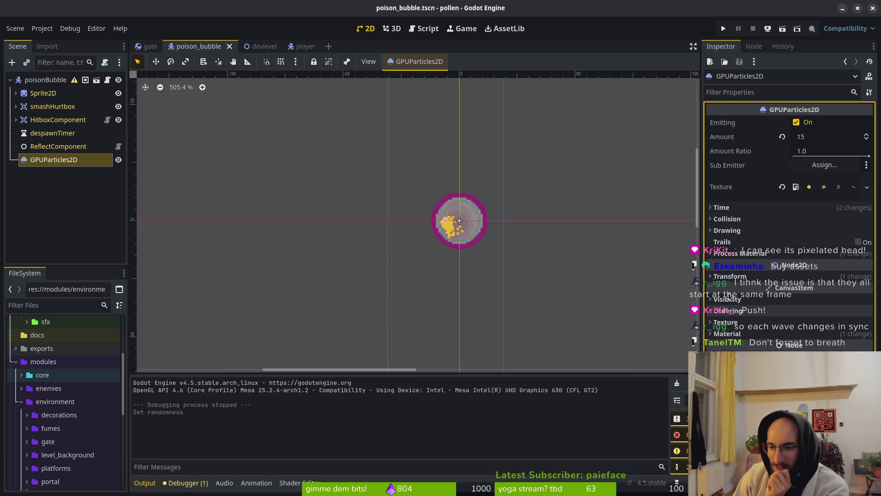
{"action": "left_click", "coordinate": [740, 253]}
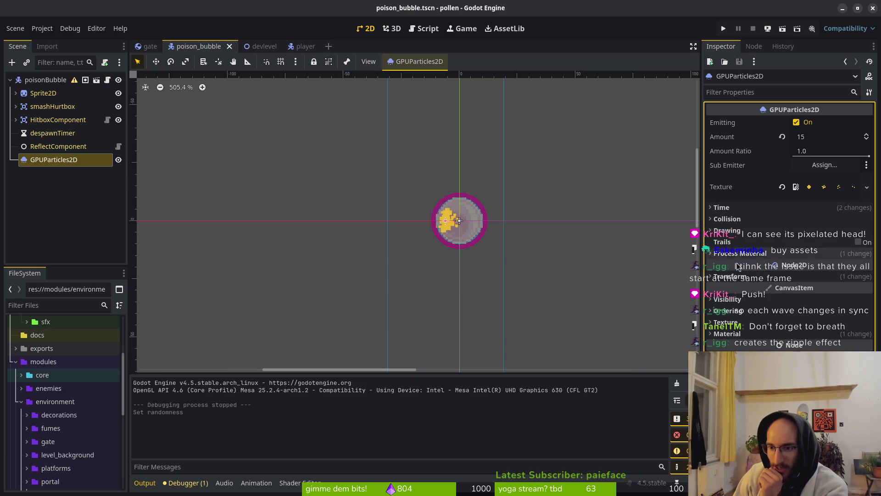
{"action": "left_click", "coordinate": [759, 271]}
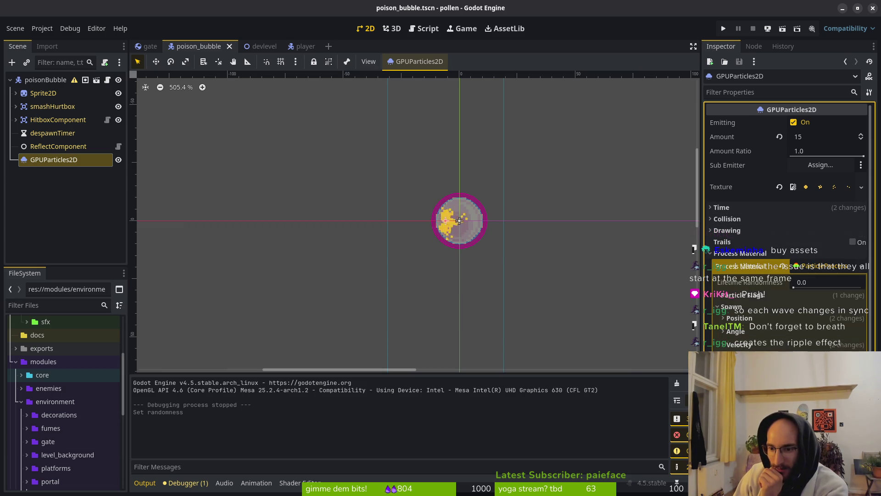
{"action": "scroll", "coordinate": [766, 322], "scroll_direction": "down", "scroll_amount": 5}
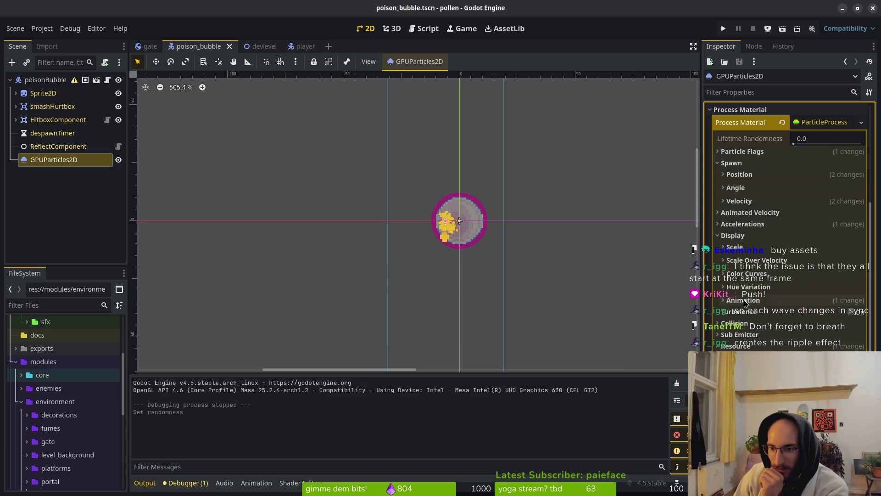
{"action": "left_click_drag", "start_coordinate": [737, 327], "coordinate": [735, 330]}
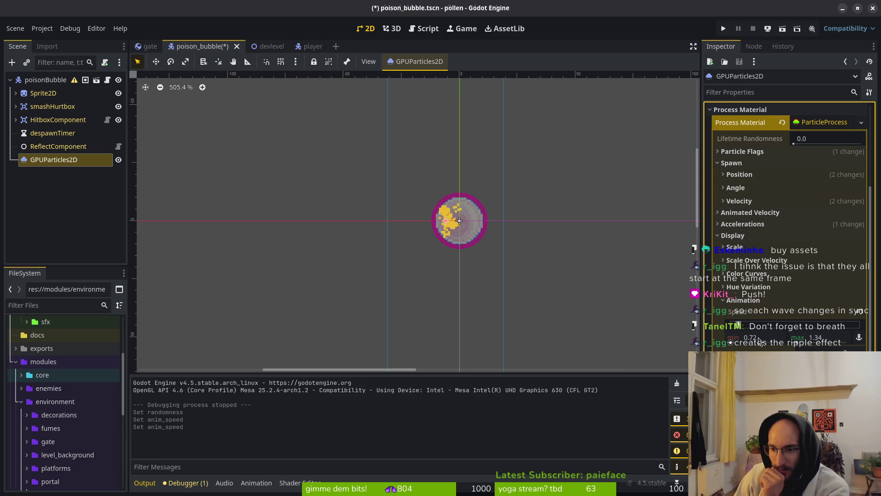
{"action": "scroll", "coordinate": [461, 231], "scroll_direction": "up", "scroll_amount": 3}
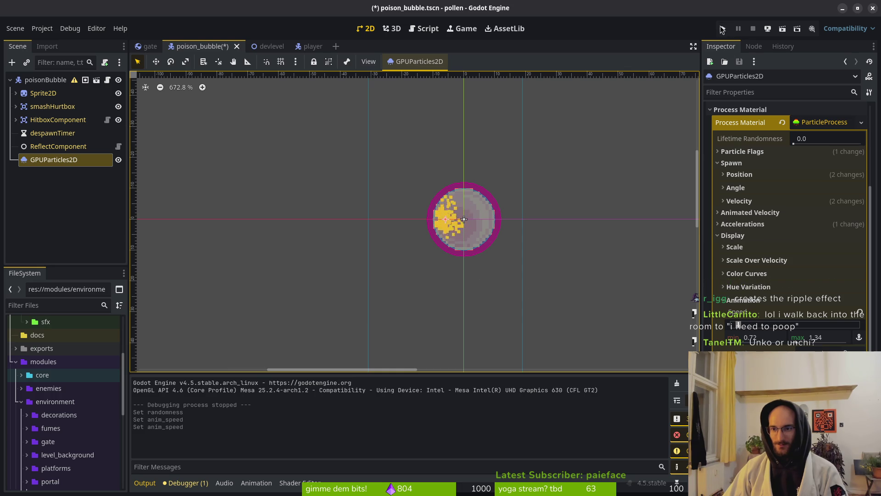
Step: Run the game, start from the main menu, reach the level-select hub, then close it
{"action": "left_click", "coordinate": [723, 28]}
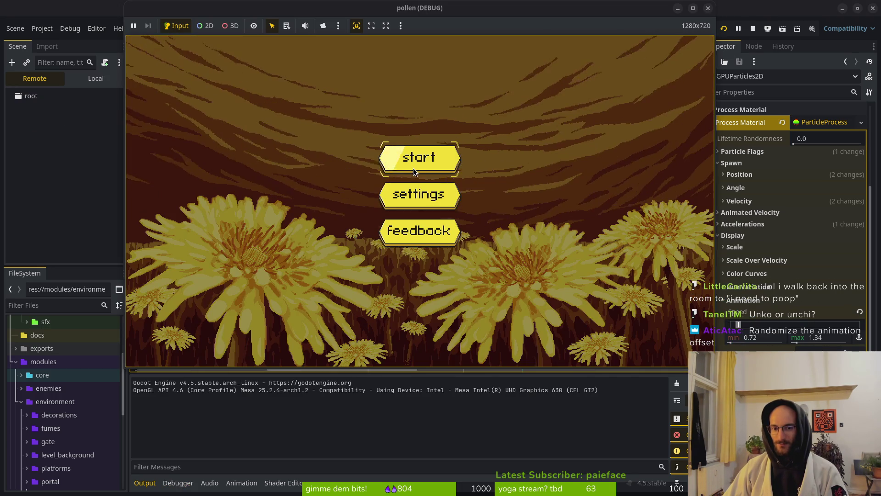
{"action": "left_click", "coordinate": [413, 165]}
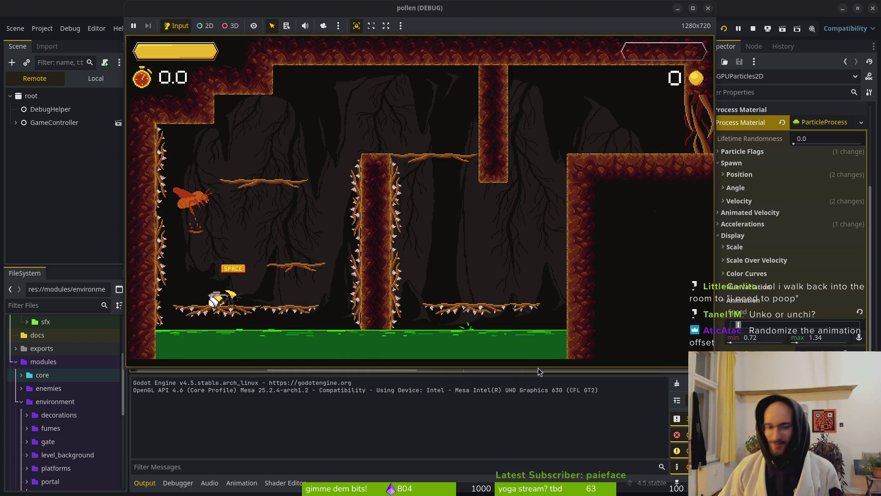
{"action": "key", "text": "Escape"}
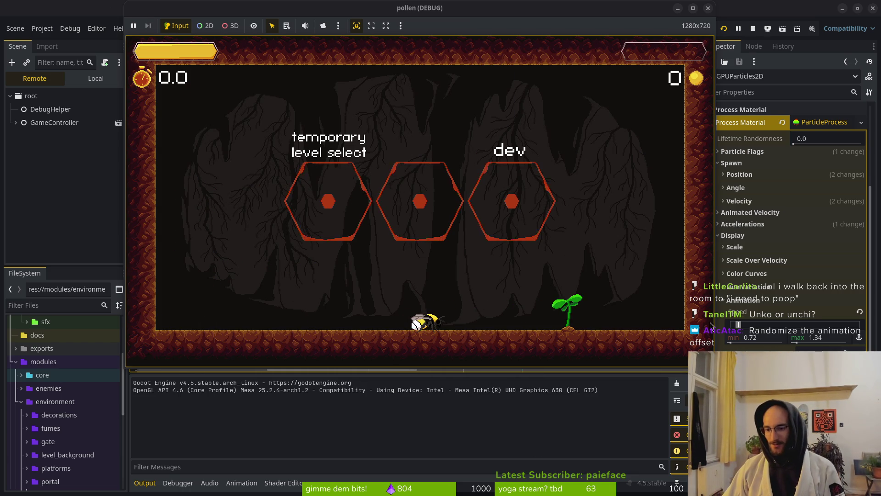
{"action": "key", "text": "F8"}
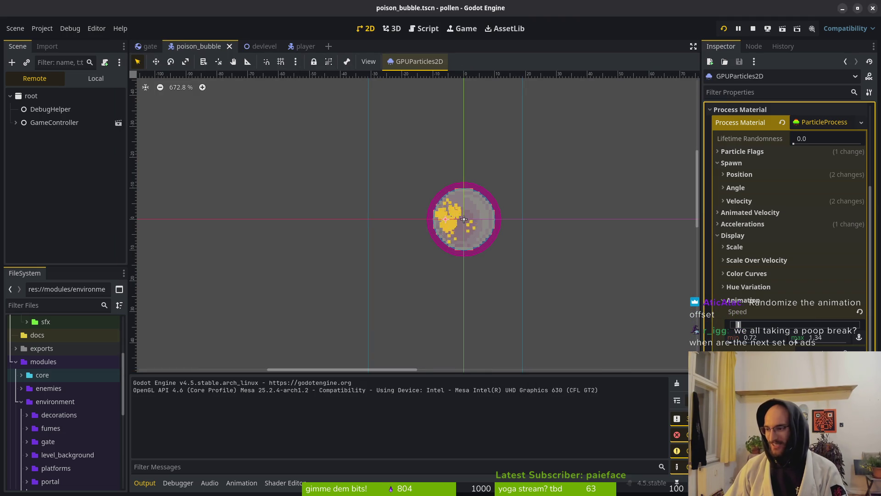
Step: Change the animation offset and set animation speed to a fixed 1.0, saving the scene
{"action": "key", "text": "Return"}
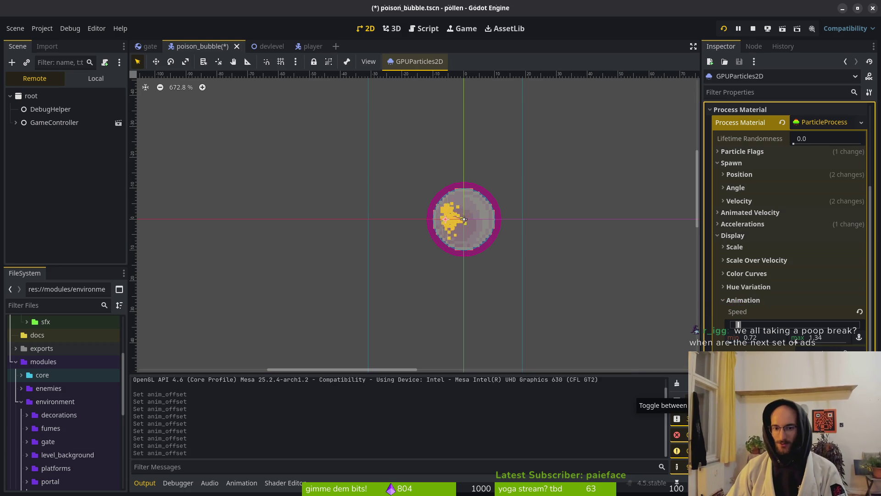
{"action": "key", "text": "ctrl+s"}
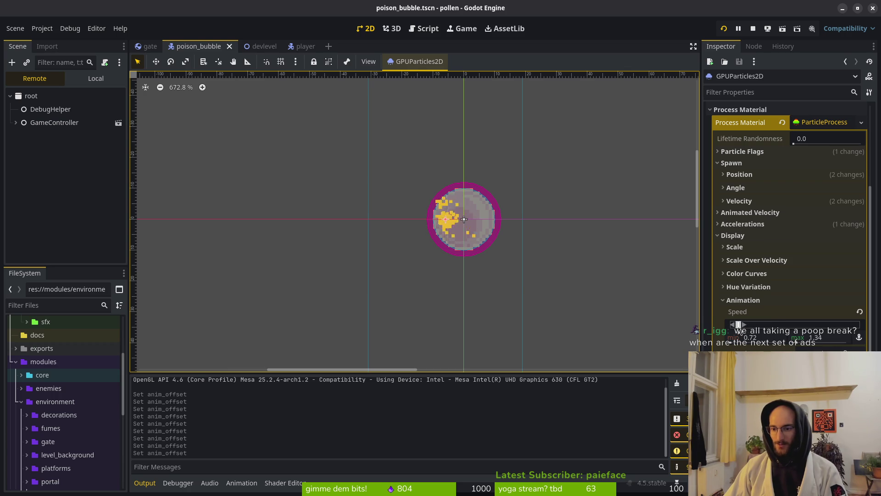
{"action": "left_click", "coordinate": [860, 314]}
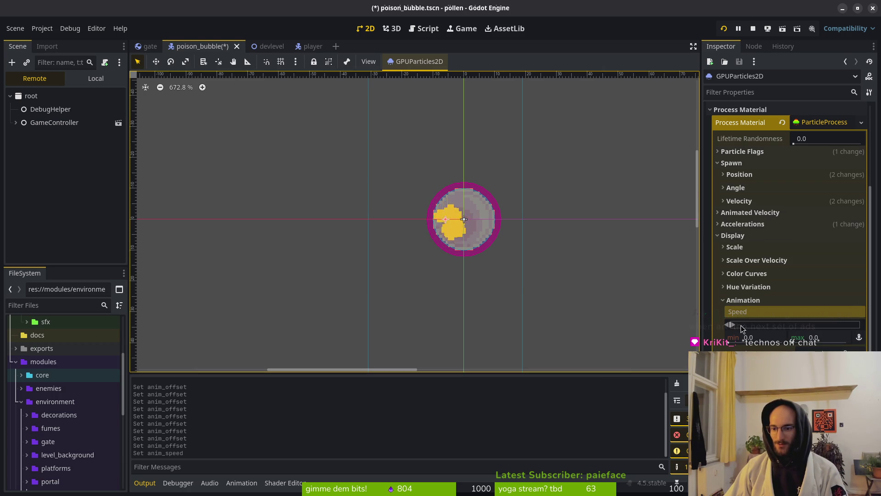
{"action": "left_click", "coordinate": [762, 337]}
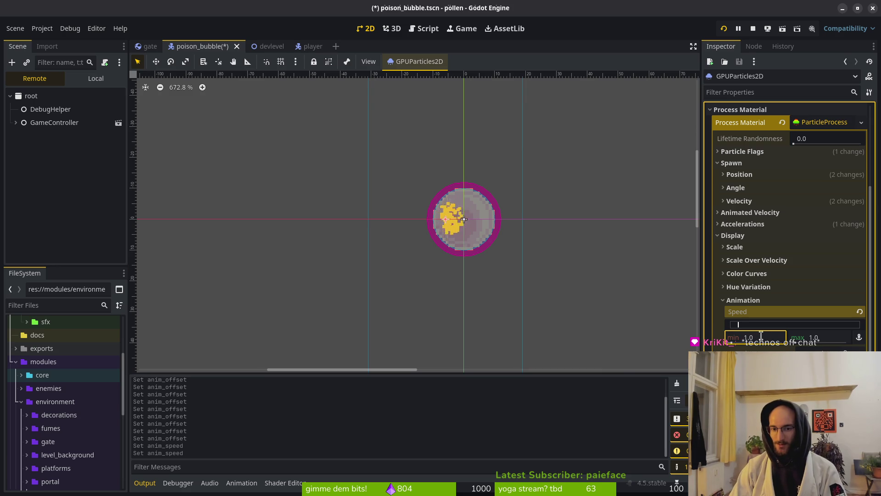
{"action": "key", "text": "Return"}
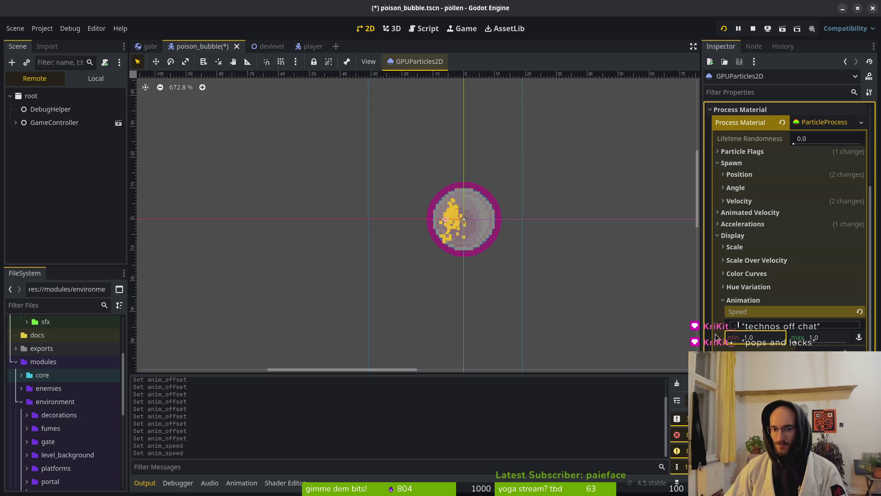
{"action": "key", "text": "ctrl+s"}
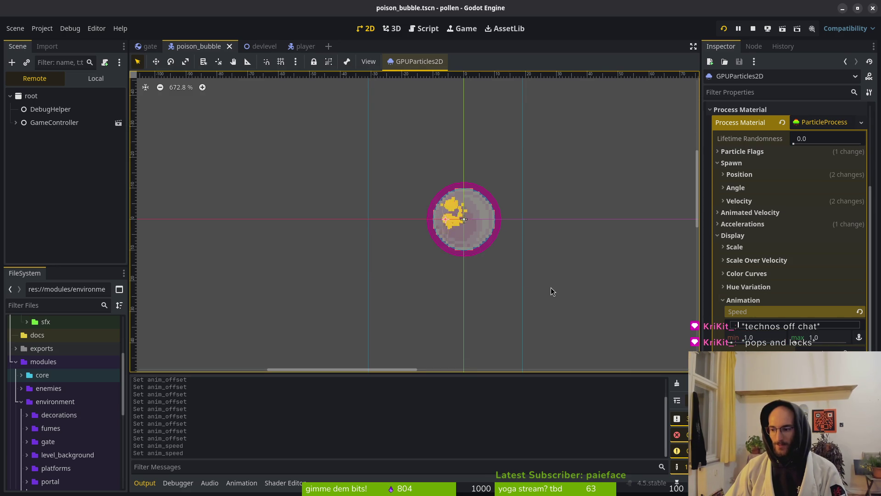
Step: Stop and relaunch the game, going from the title screen through the tutorial into a level
{"action": "left_click", "coordinate": [753, 28]}
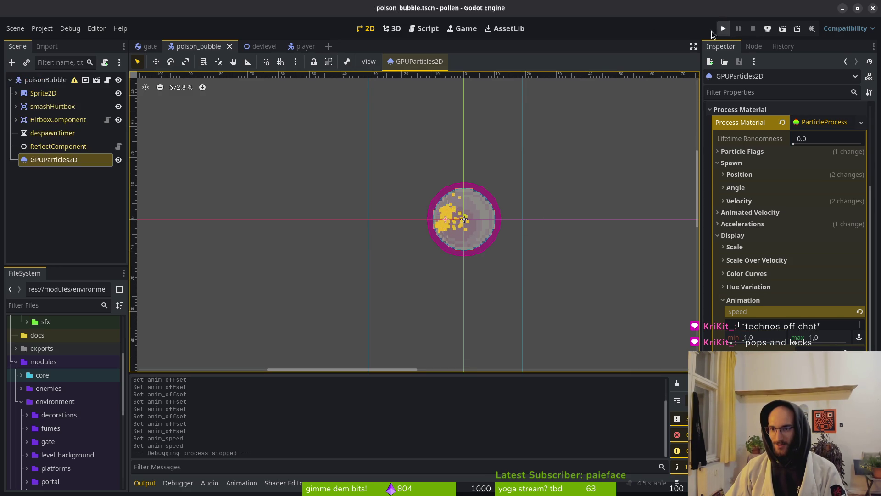
{"action": "left_click", "coordinate": [723, 30]}
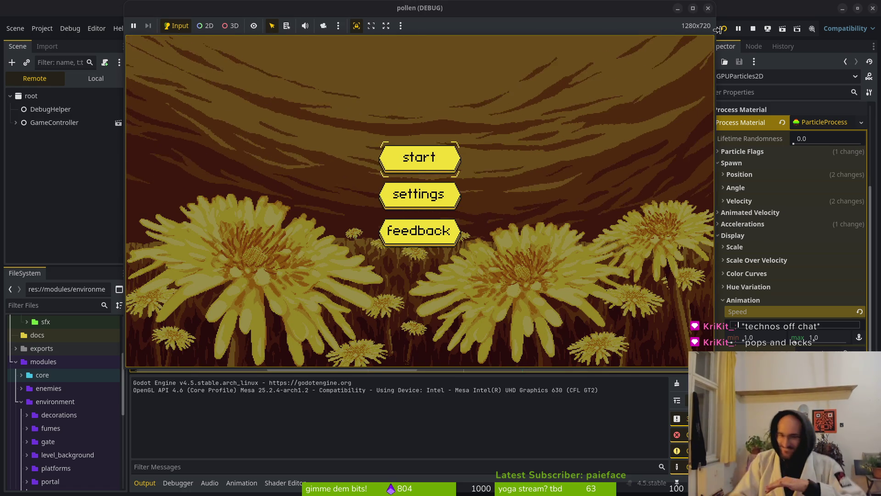
{"action": "key", "text": "Return"}
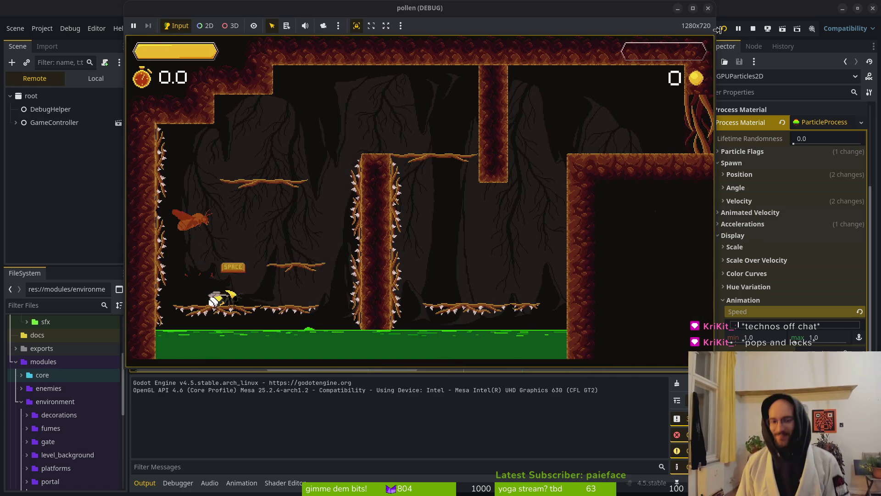
{"action": "key", "text": "space"}
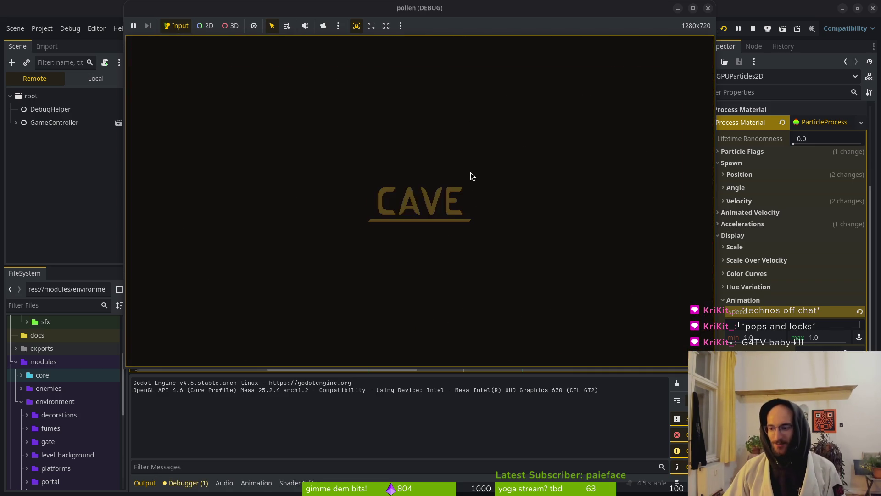
Step: Restart the game, check the settings menu, then start a new game from the main menu
{"action": "key", "text": "F5"}
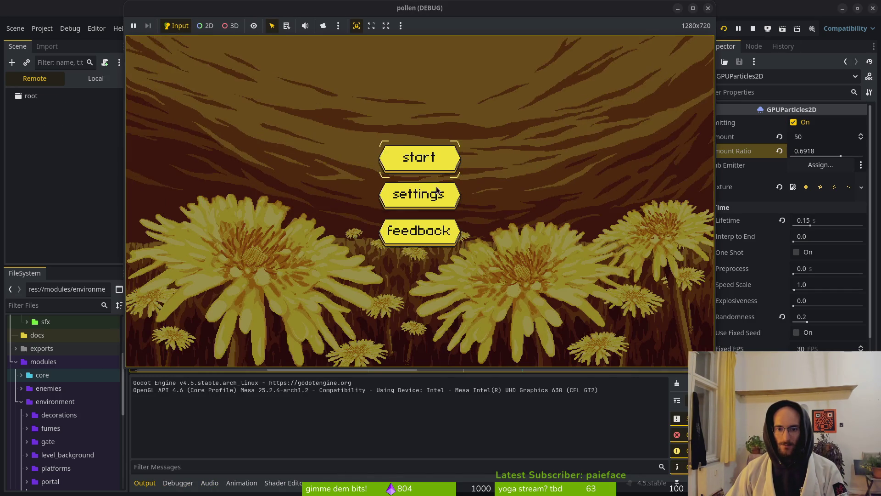
{"action": "left_click", "coordinate": [436, 188]}
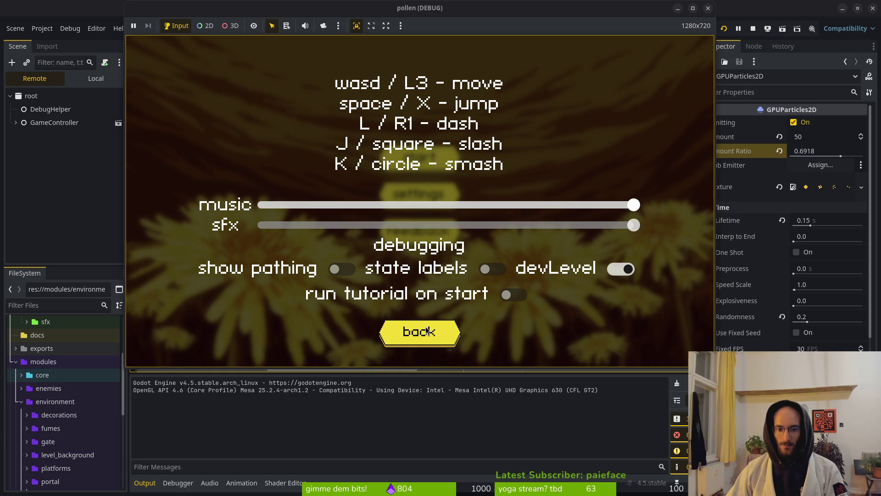
{"action": "left_click", "coordinate": [427, 331]}
{"action": "left_click", "coordinate": [437, 158]}
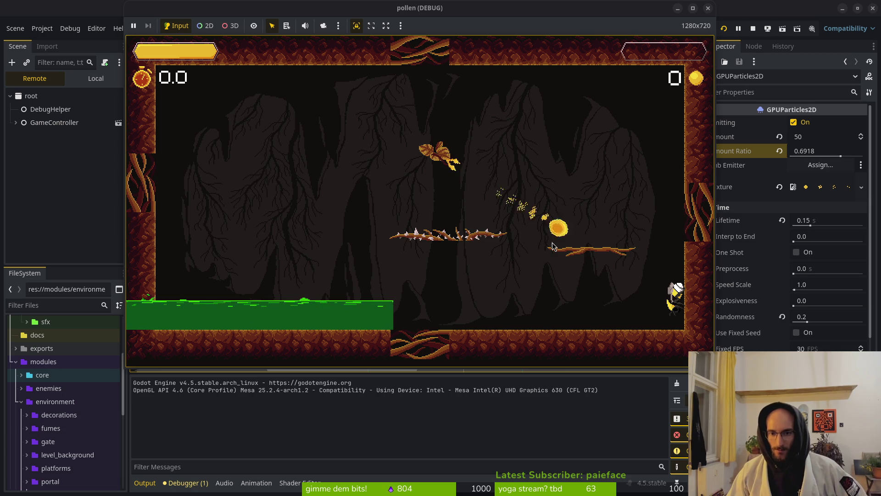
{"action": "key", "text": "F8"}
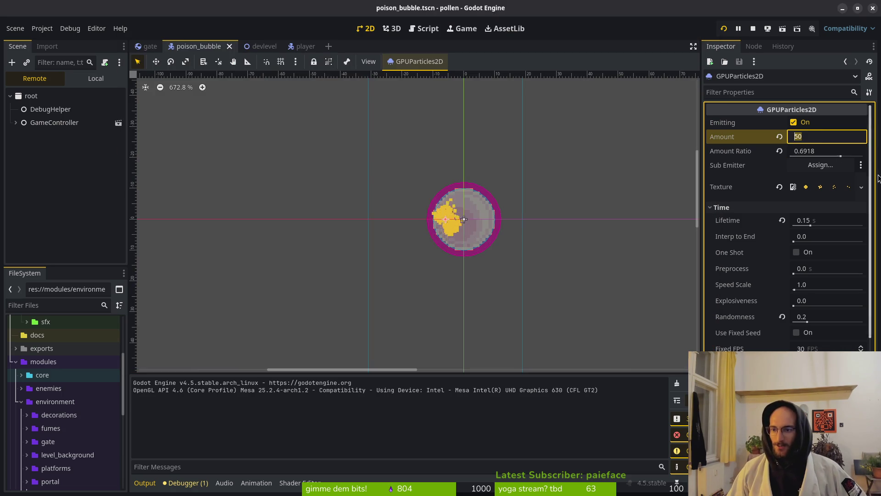
{"action": "type", "text": "2"}
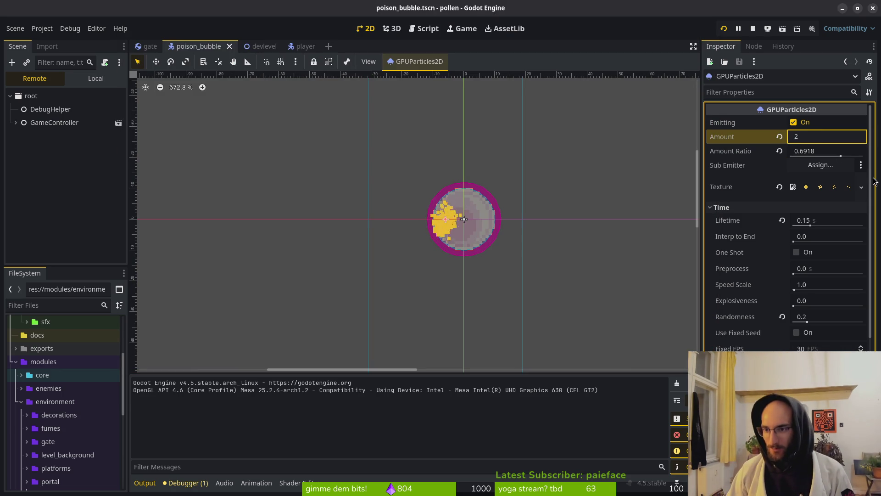
{"action": "type", "text": "5"}
{"action": "key", "text": "Return"}
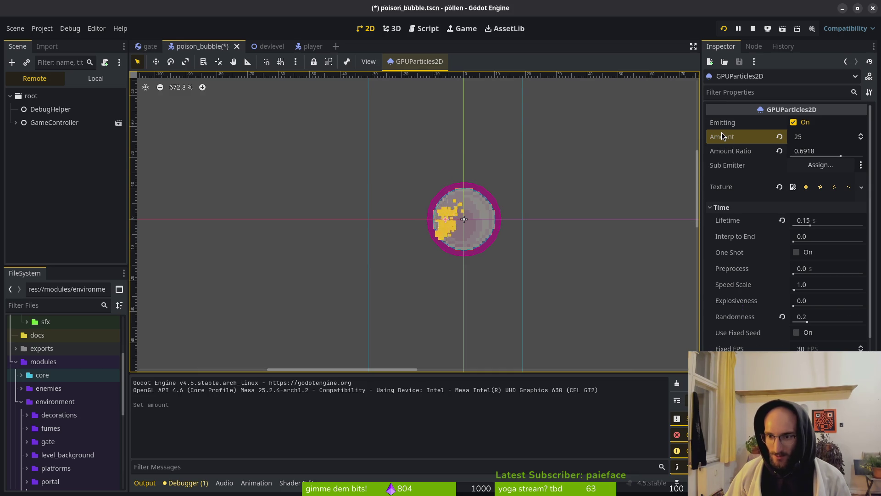
{"action": "mouse_move", "coordinate": [722, 136]}
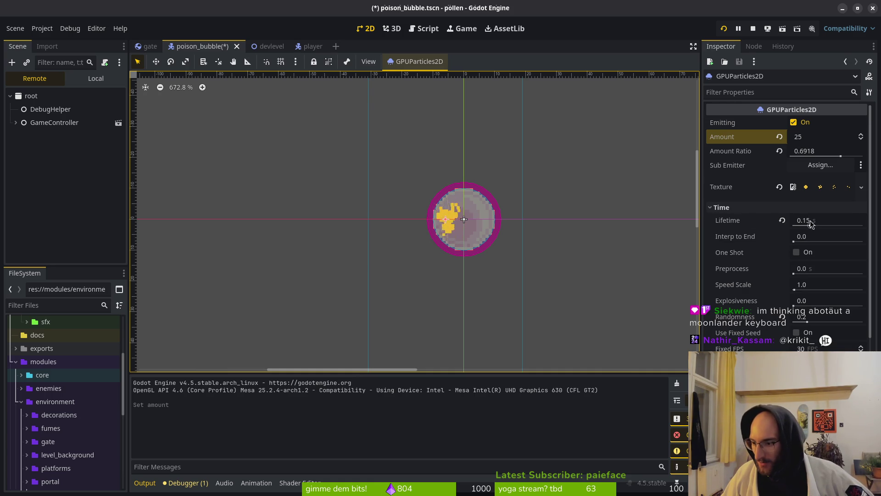
{"action": "mouse_move", "coordinate": [779, 220]}
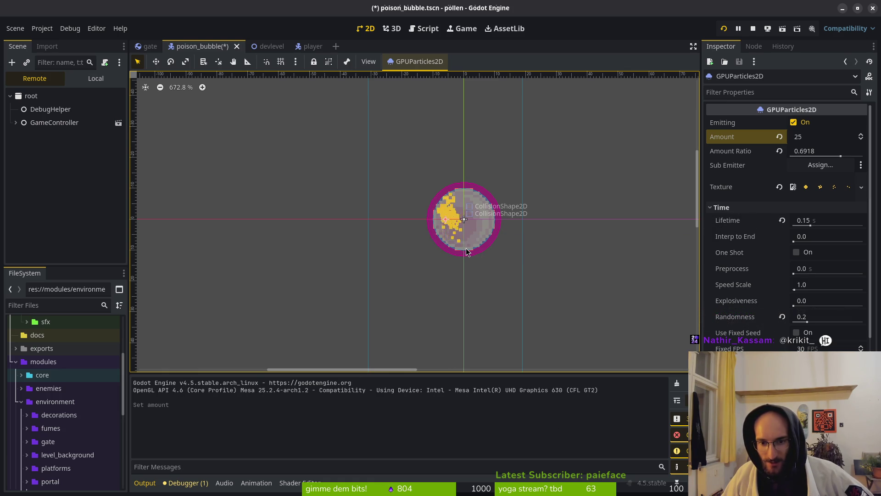
Step: Expand the Display settings, raise the particles' Fixed FPS from 30 to 60, and save
{"action": "scroll", "coordinate": [726, 317], "scroll_direction": "down", "scroll_amount": 8}
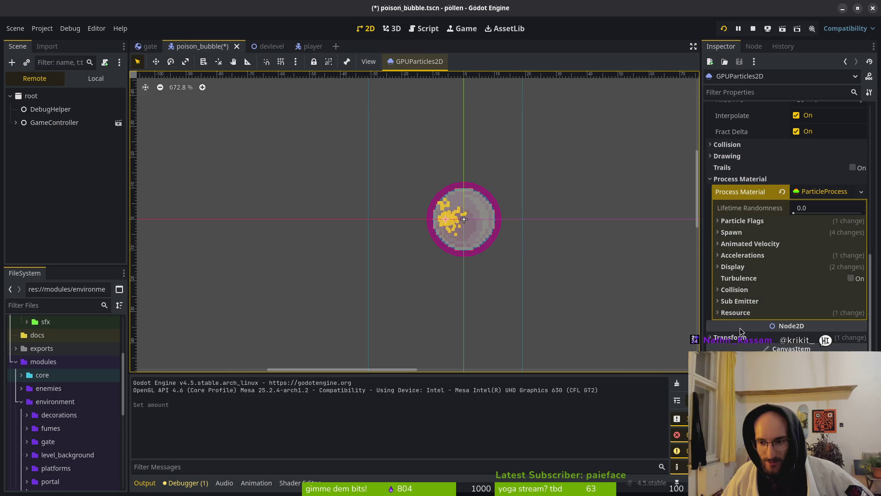
{"action": "left_click", "coordinate": [735, 267]}
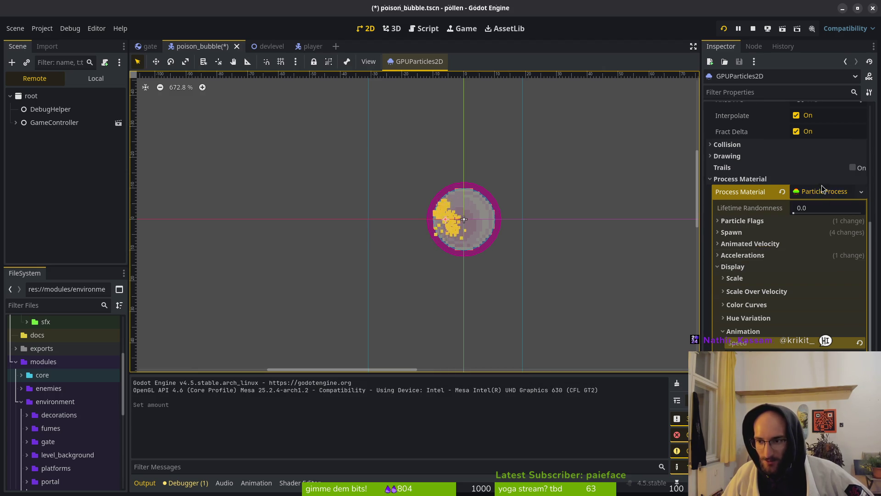
{"action": "scroll", "coordinate": [822, 185], "scroll_direction": "up", "scroll_amount": 10}
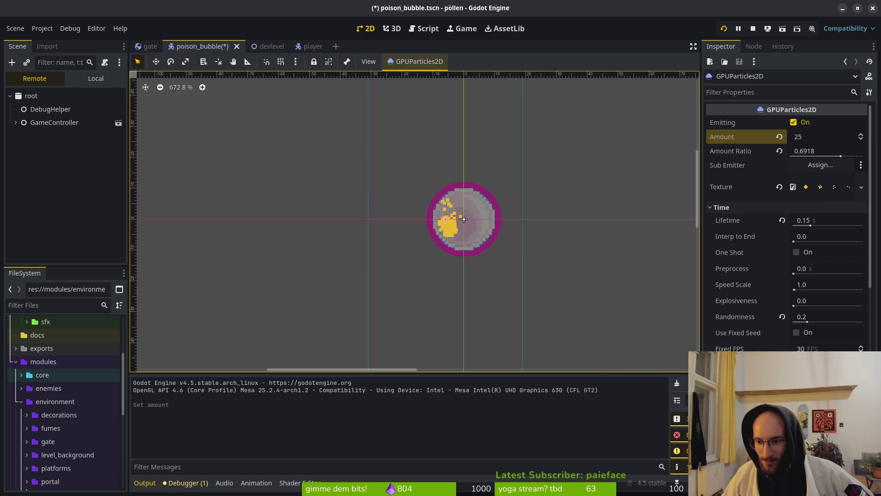
{"action": "left_click", "coordinate": [808, 348]}
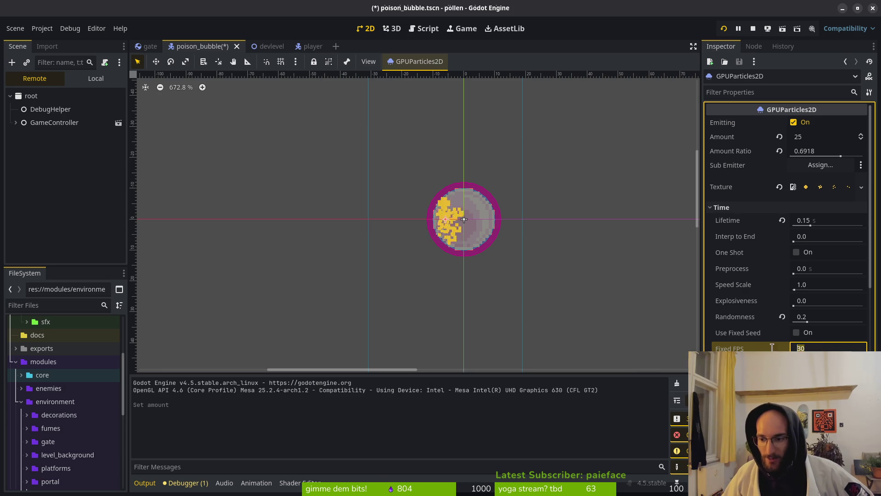
{"action": "type", "text": "60"}
{"action": "key", "text": "Return"}
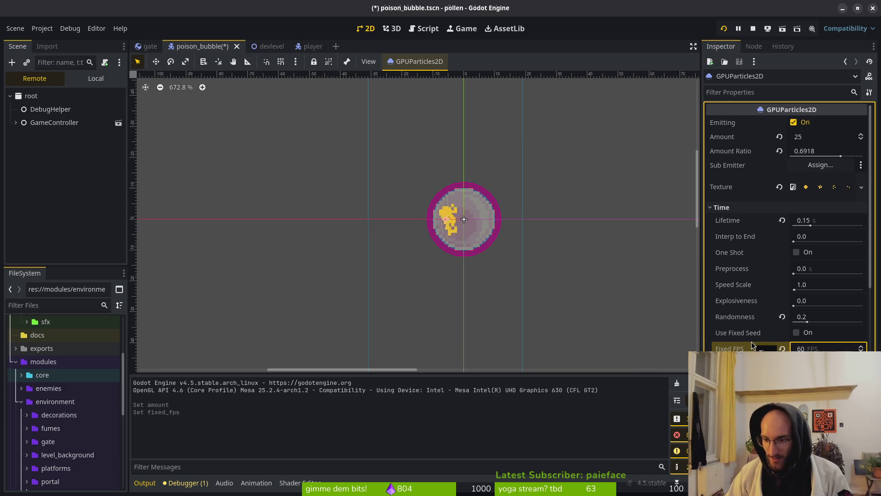
{"action": "key", "text": "ctrl+s"}
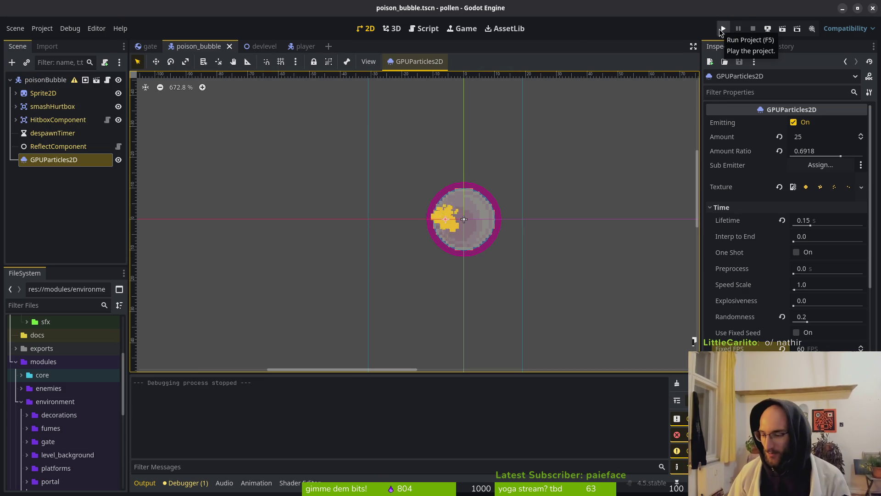
Step: Run the game and fly the bee with W, A, D into a cave level, then return to the Inspector
{"action": "left_click", "coordinate": [721, 29]}
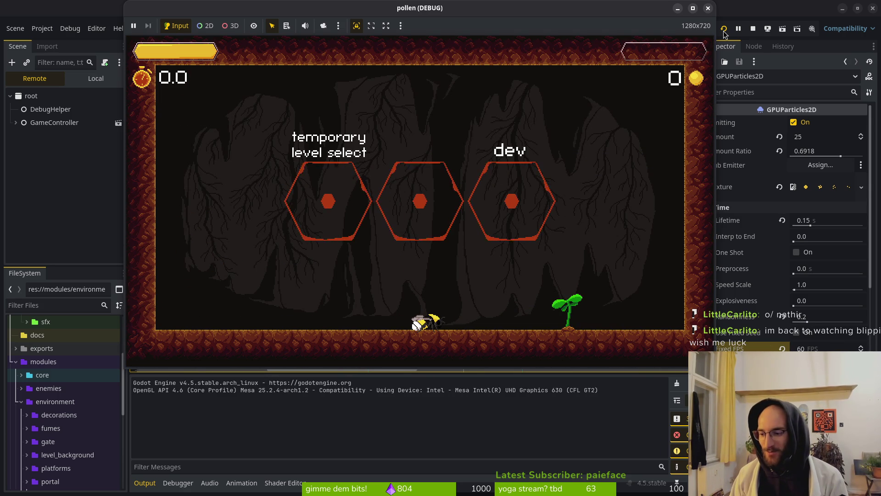
{"action": "key", "text": "w"}
{"action": "key", "text": "a"}
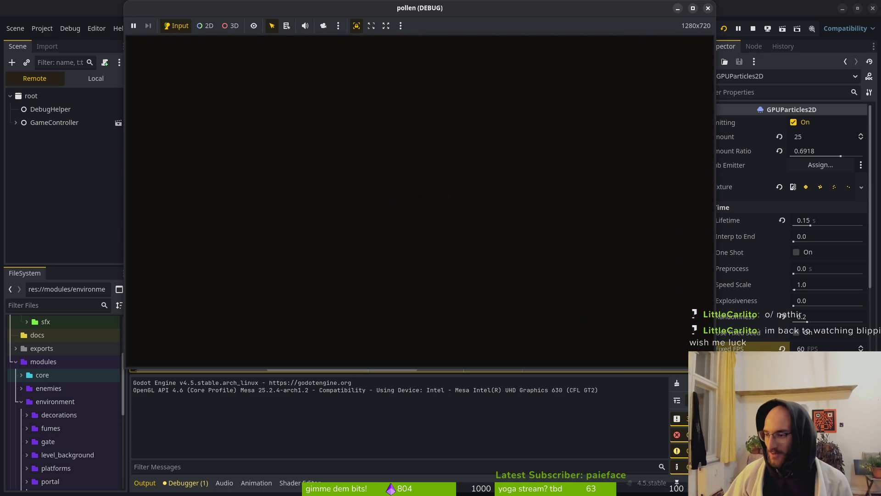
{"action": "key", "text": "d"}
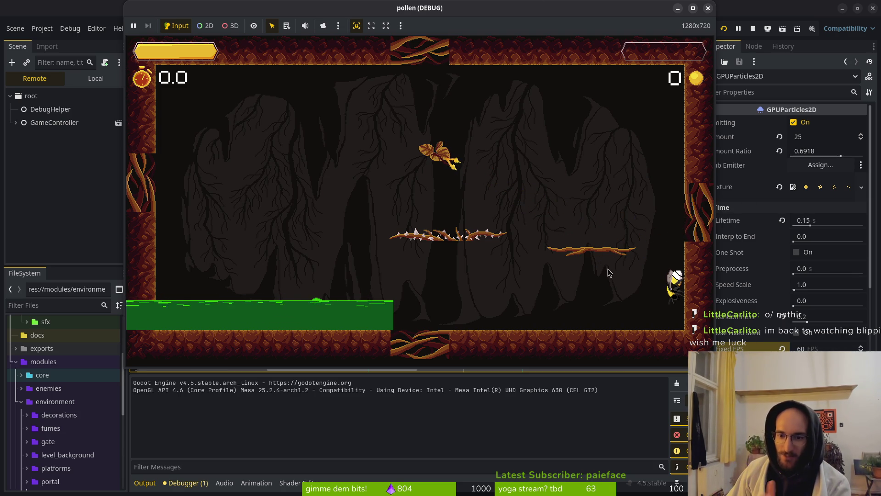
{"action": "left_click", "coordinate": [820, 138]}
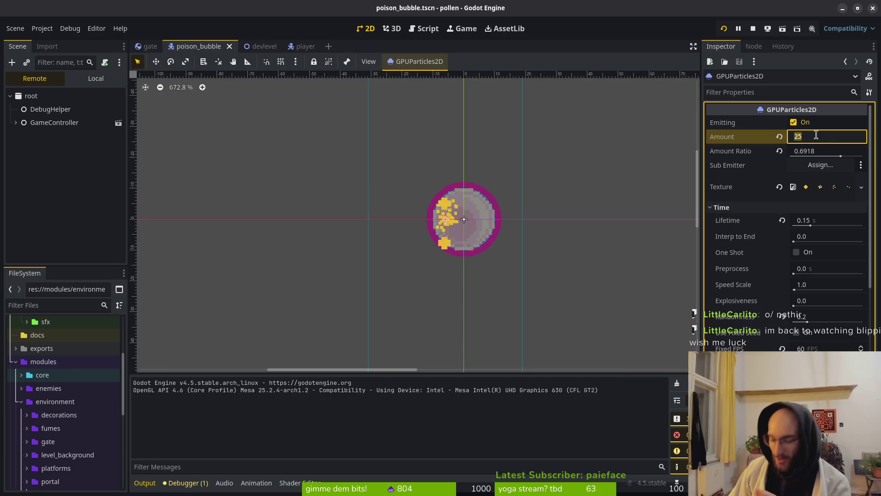
Step: Set the particle amount to 10, save, and relaunch the game into a new run
{"action": "type", "text": "10"}
{"action": "key", "text": "Return"}
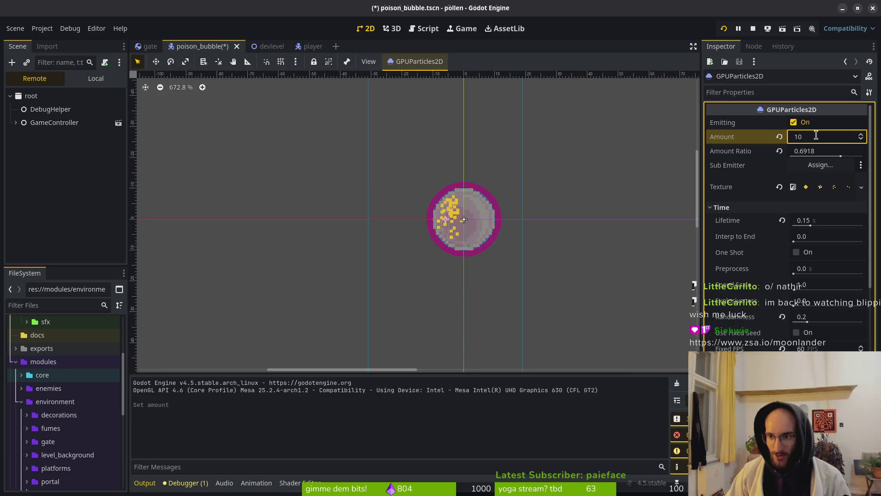
{"action": "key", "text": "ctrl+s"}
{"action": "left_click", "coordinate": [725, 29]}
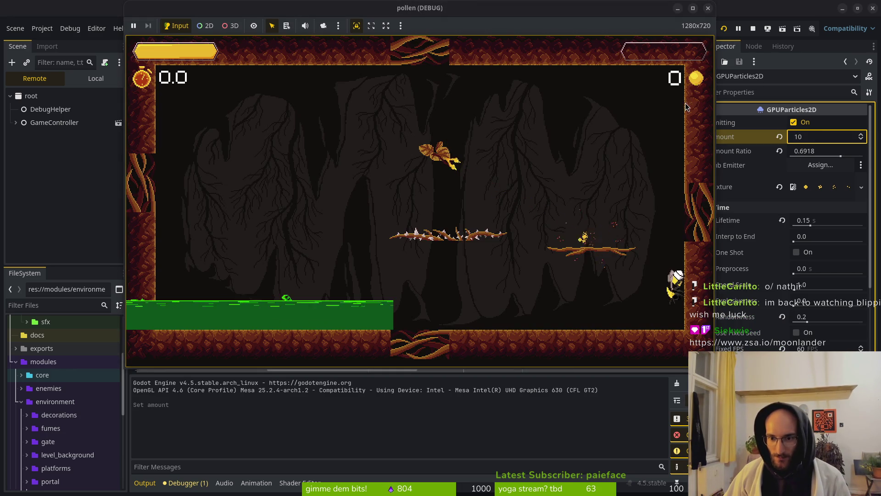
{"action": "left_click", "coordinate": [721, 50]}
{"action": "left_click", "coordinate": [725, 29]}
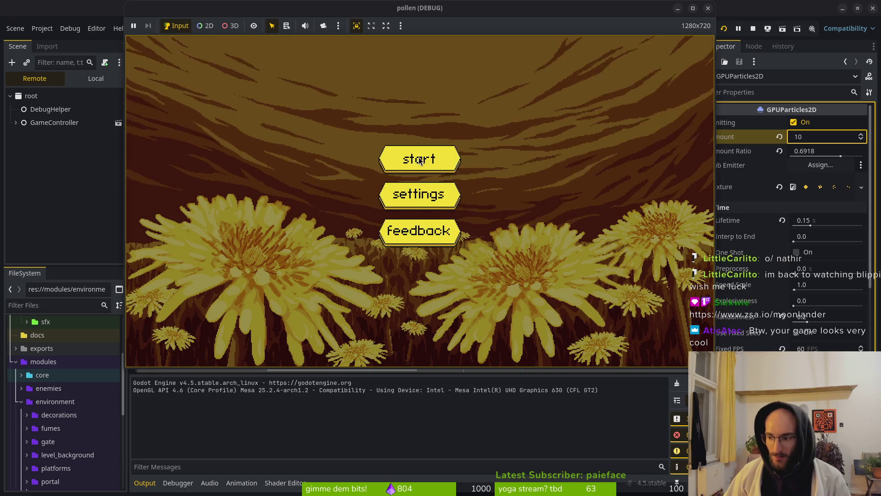
{"action": "left_click", "coordinate": [422, 155]}
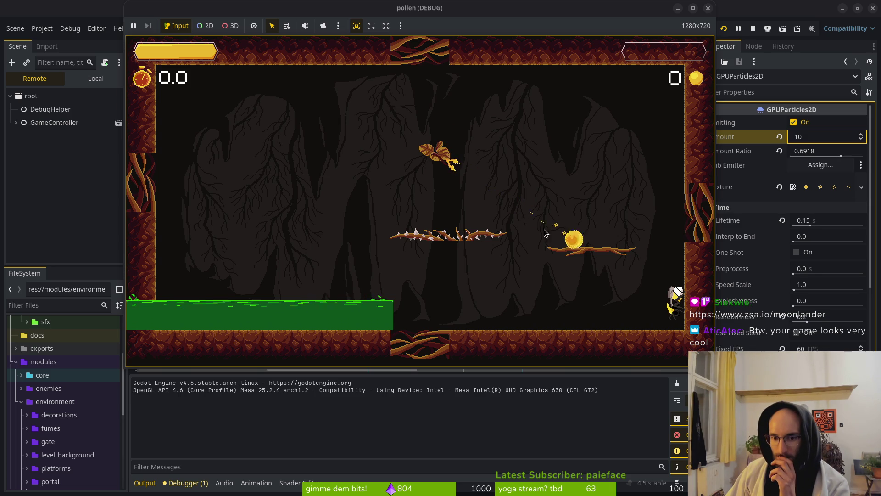
Step: Set the particle amount to 15 and the amount ratio to 1.0
{"action": "left_click", "coordinate": [815, 135]}
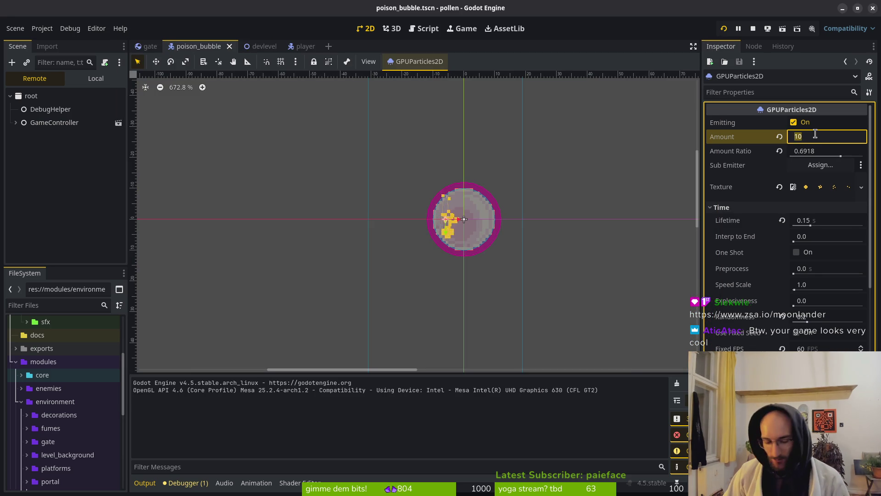
{"action": "type", "text": "15"}
{"action": "key", "text": "Return"}
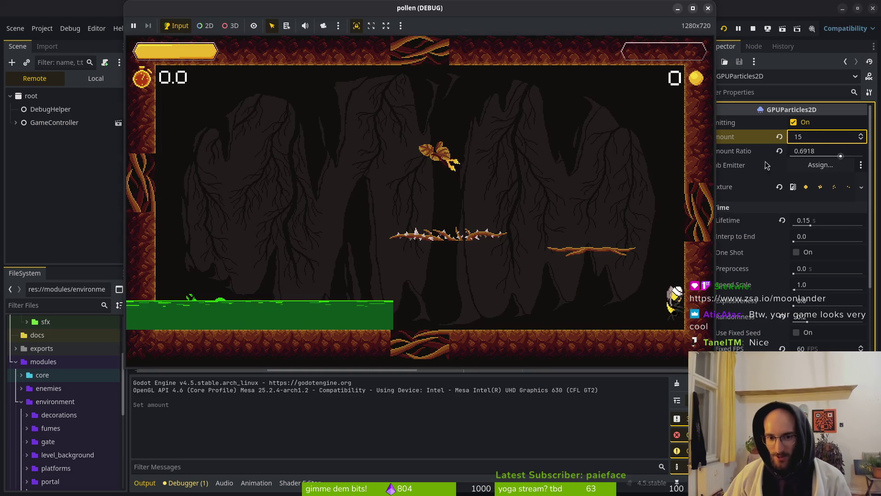
{"action": "key", "text": "alt+Tab"}
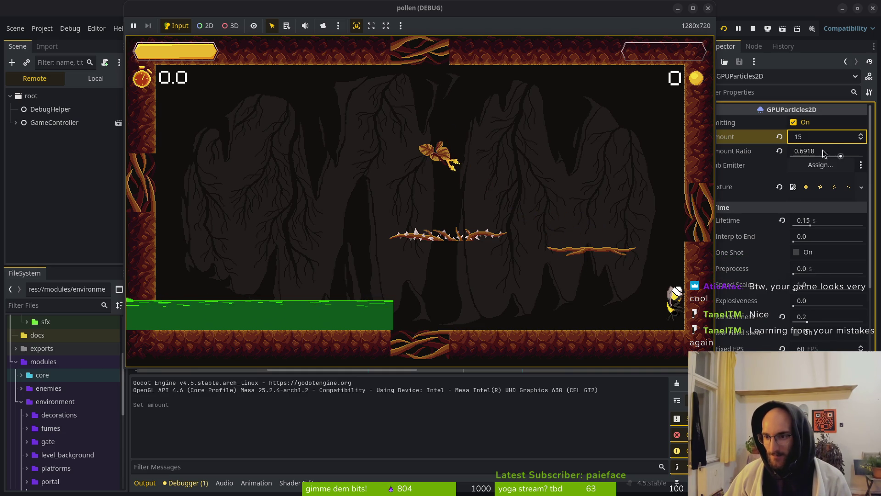
{"action": "left_click", "coordinate": [788, 156]}
{"action": "type", "text": "1"}
{"action": "key", "text": "Return"}
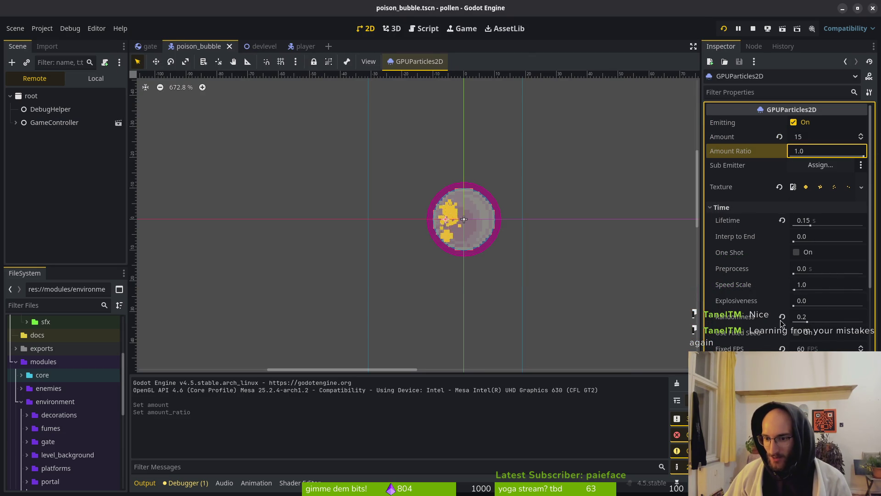
Step: Drag the particle randomness up to 0.4 and restart the game run
{"action": "mouse_move", "coordinate": [807, 323]}
{"action": "left_mouse_down"}
{"action": "mouse_move", "coordinate": [829, 323]}
{"action": "mouse_move", "coordinate": [821, 322]}
{"action": "left_mouse_up"}
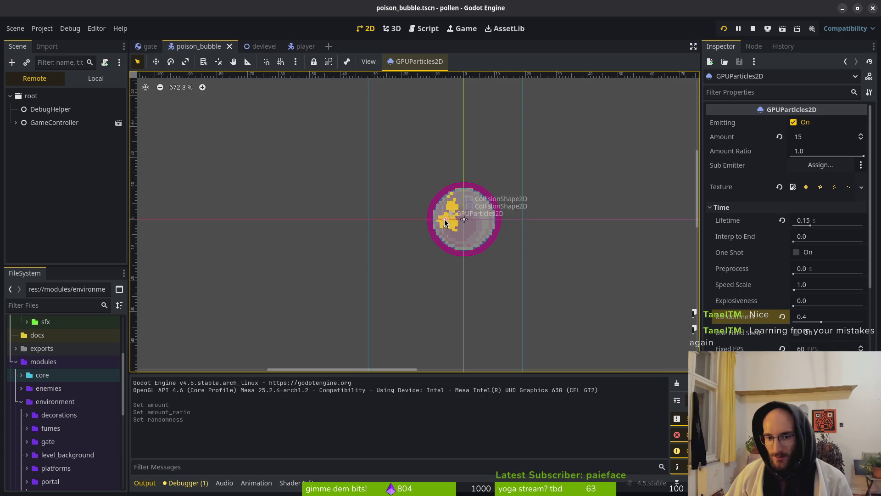
{"action": "left_click", "coordinate": [753, 29]}
{"action": "left_click", "coordinate": [724, 27]}
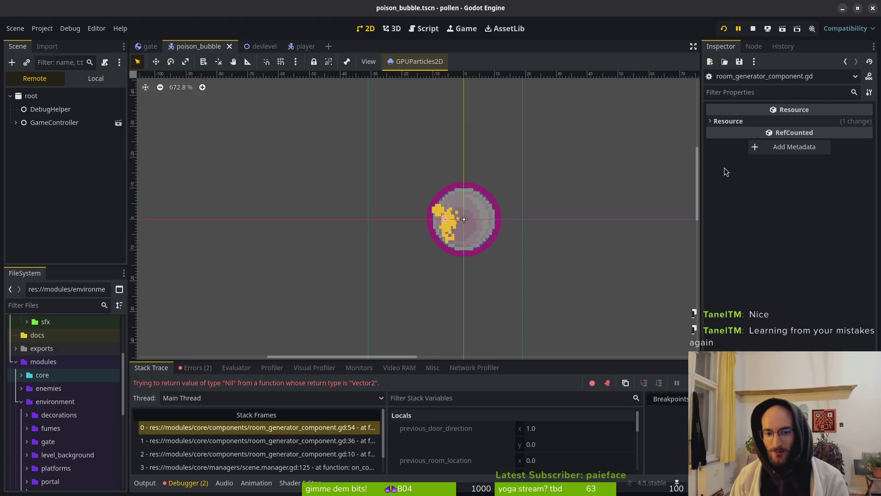
Step: Stop the crashed game and view the room generator errors in the Debugger's Errors tab
{"action": "key", "text": "F8"}
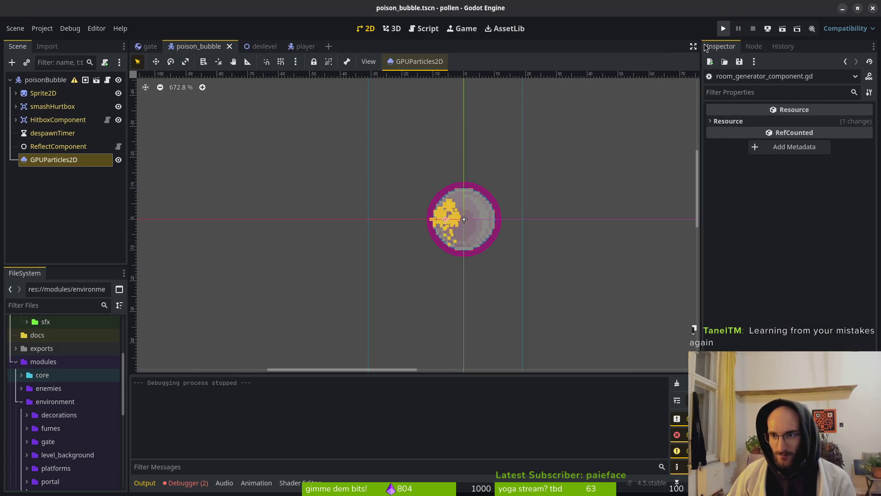
{"action": "left_click", "coordinate": [188, 483]}
{"action": "left_click", "coordinate": [195, 367]}
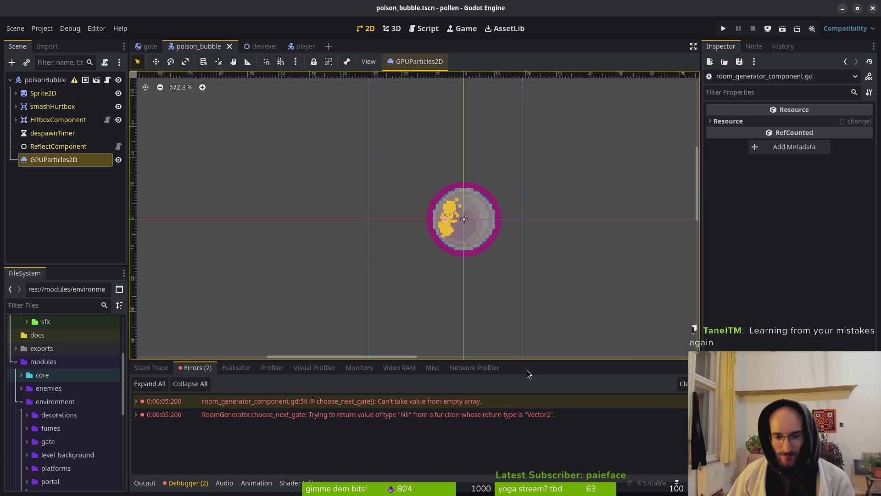
Step: Run the game again, start a new game, fly the bee into a cave level, then close it
{"action": "left_click", "coordinate": [724, 28]}
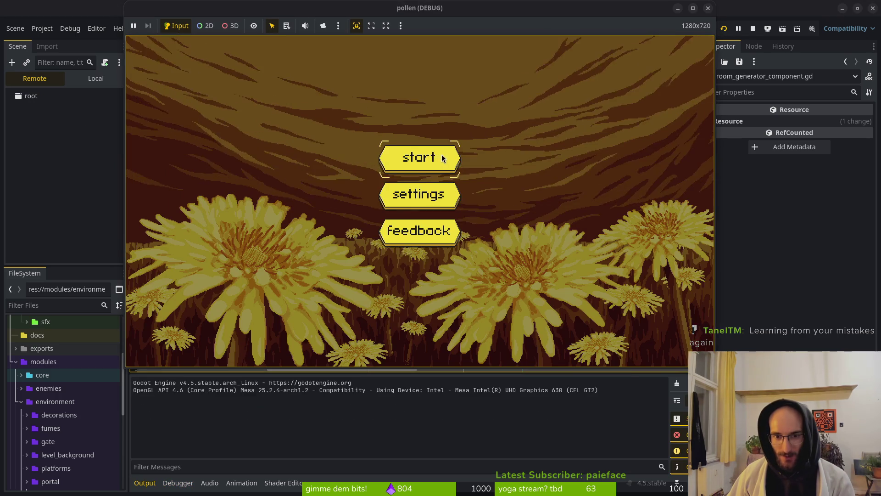
{"action": "left_click", "coordinate": [416, 157]}
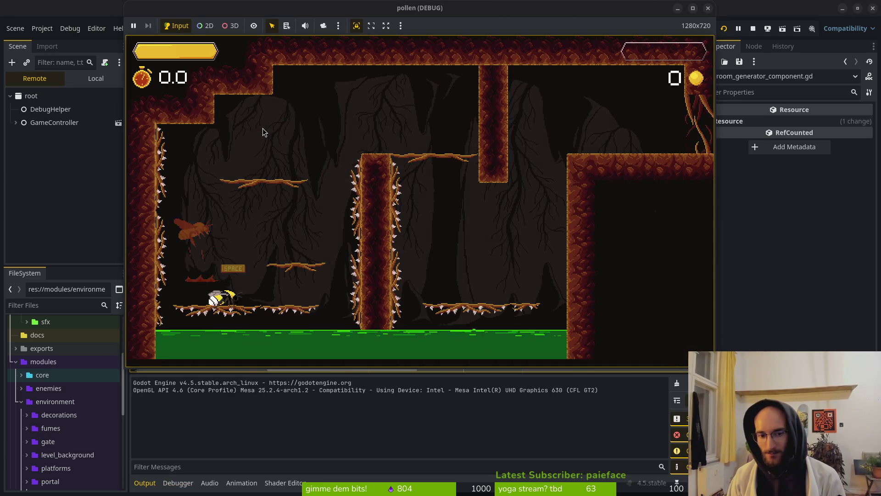
{"action": "key", "text": "d"}
{"action": "key", "text": "w"}
{"action": "key", "text": "w"}
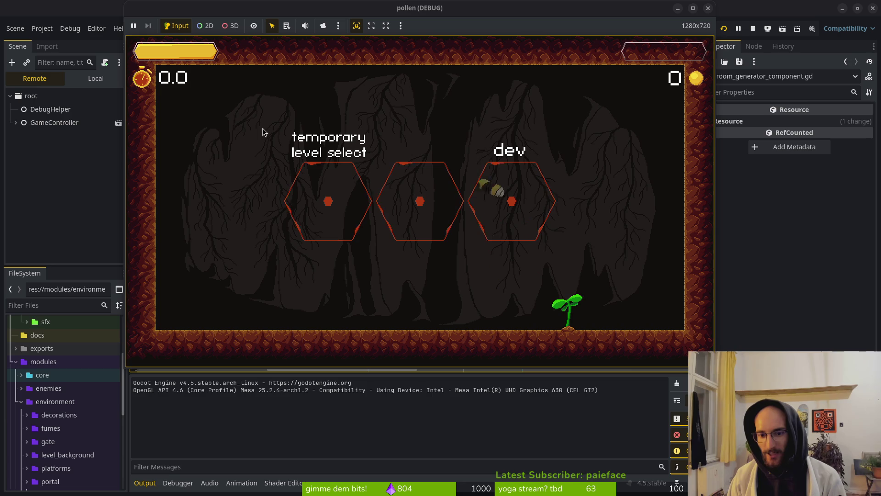
{"action": "key", "text": "a"}
{"action": "key", "text": "a"}
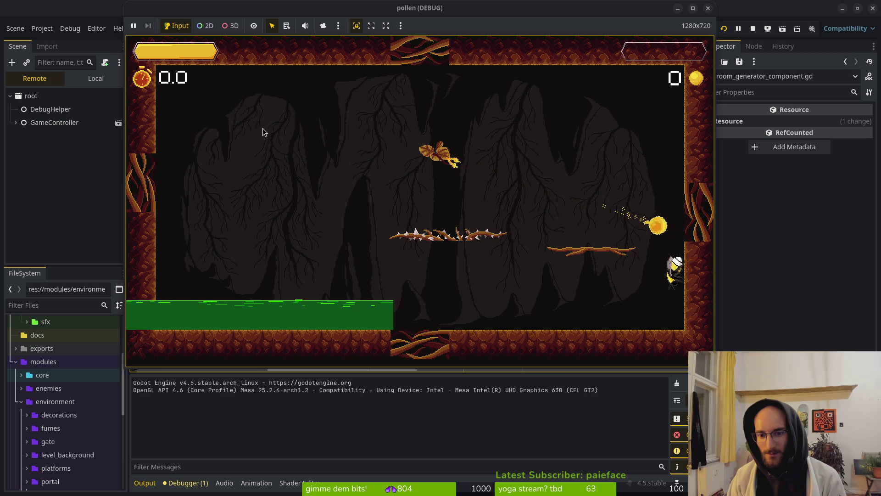
{"action": "key", "text": "F8"}
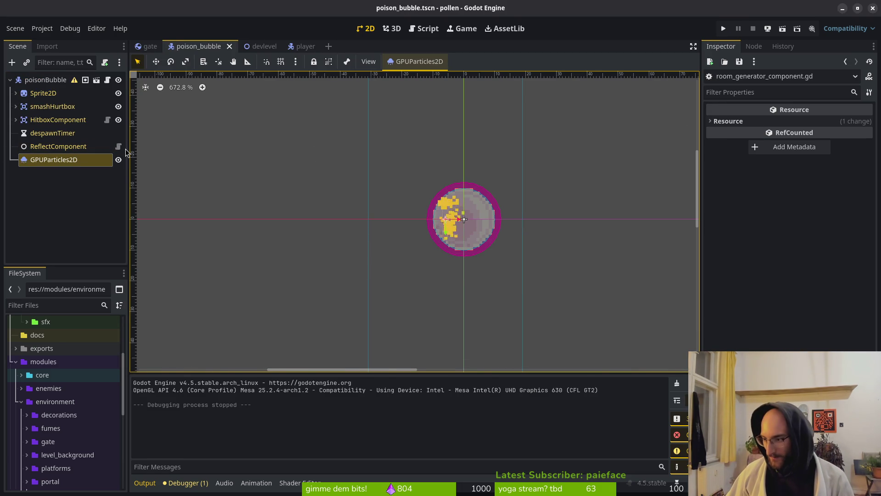
Step: Launch Neovim in the project folder and open poison_bubble.gd
{"action": "key", "text": "alt+Tab"}
{"action": "type", "text": "im"}
{"action": "key", "text": "Return"}
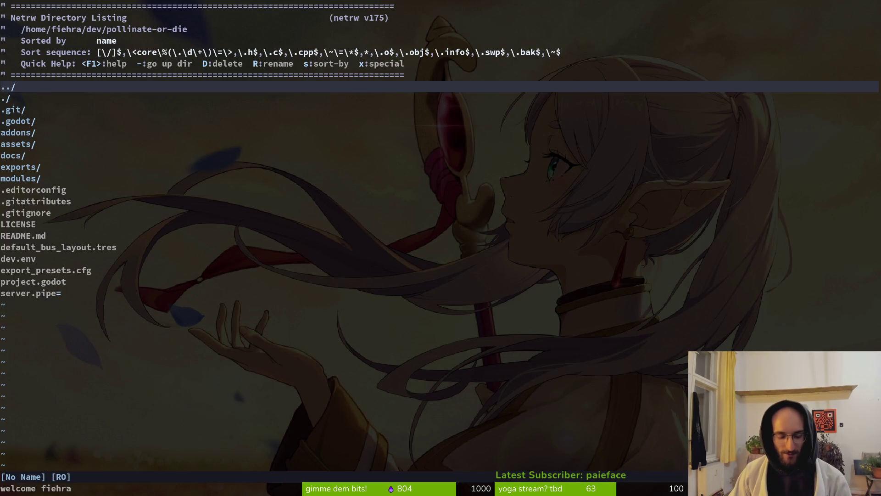
{"action": "key", "text": "ctrl+p"}
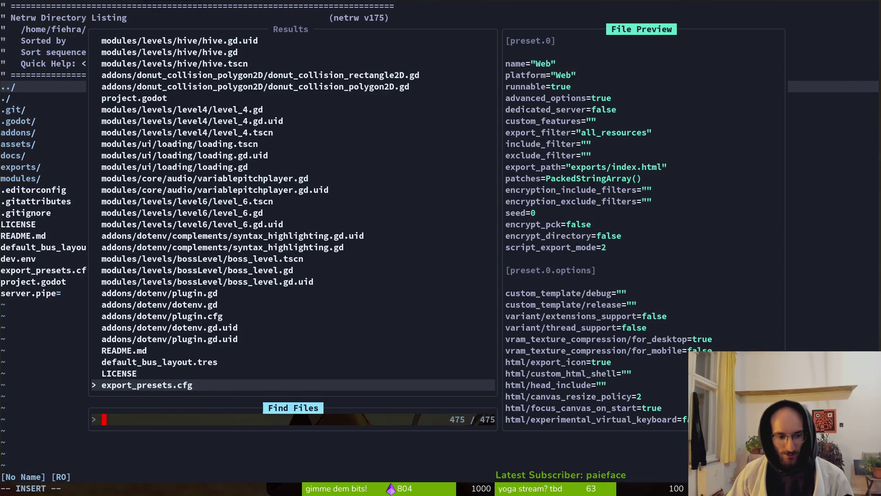
{"action": "type", "text": "poison"}
{"action": "key", "text": "Return"}
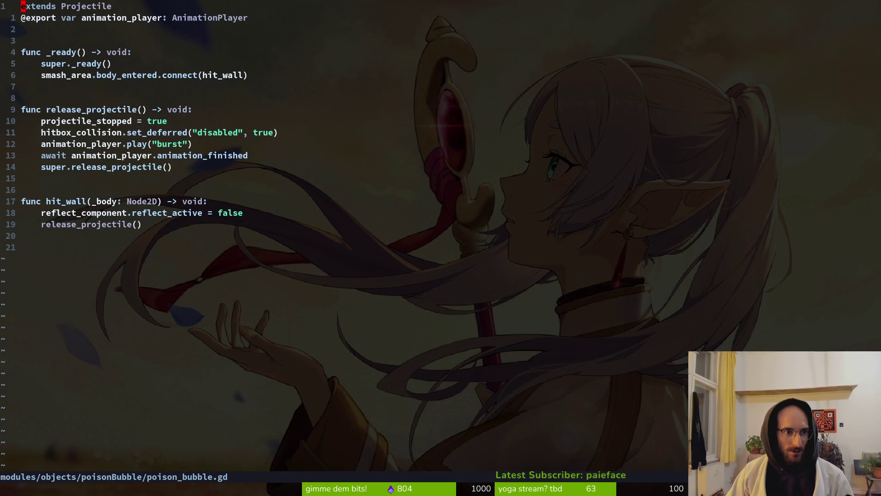
{"action": "key", "text": "o"}
{"action": "key", "text": "Escape"}
{"action": "key", "text": "k"}
{"action": "key", "text": "V"}
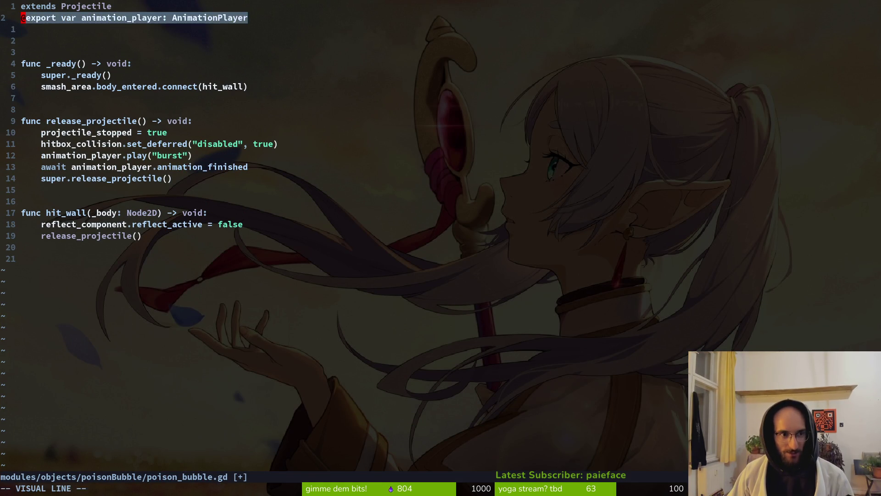
{"action": "key", "text": "y"}
{"action": "key", "text": "p"}
Step: Rename the copied export to particle_vfx of type GPUParticles2D and save
{"action": "key", "text": "c"}
{"action": "key", "text": "i"}
{"action": "key", "text": "w"}
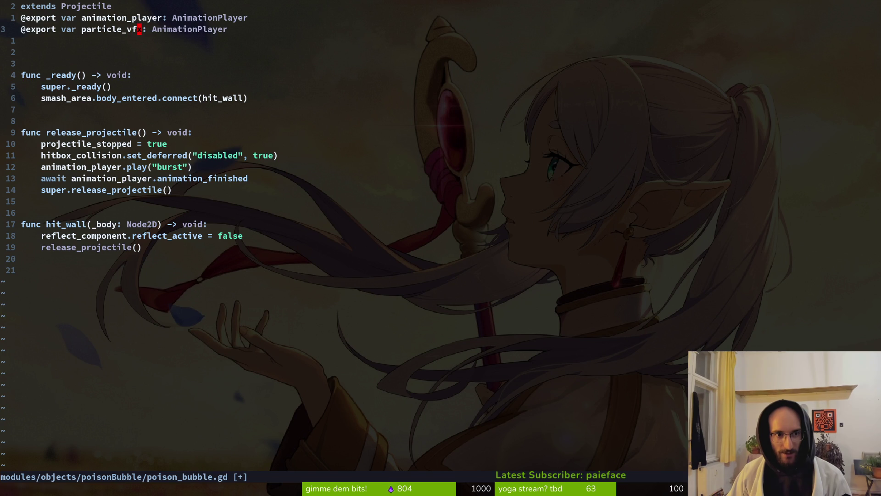
{"action": "type", "text": "ciw"}
{"action": "type", "text": "P"}
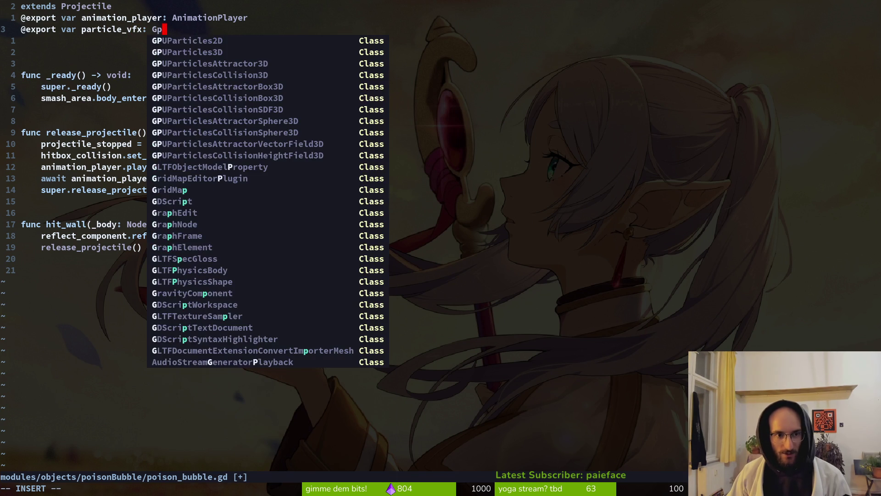
{"action": "key", "text": "Return"}
{"action": "key", "text": "Escape"}
{"action": "type", "text": ":w"}
{"action": "key", "text": "Return"}
Step: Add particle_vfx.emitting = false at the start of release_projectile and save
{"action": "key", "text": "j"}
{"action": "key", "text": "j"}
{"action": "key", "text": "j"}
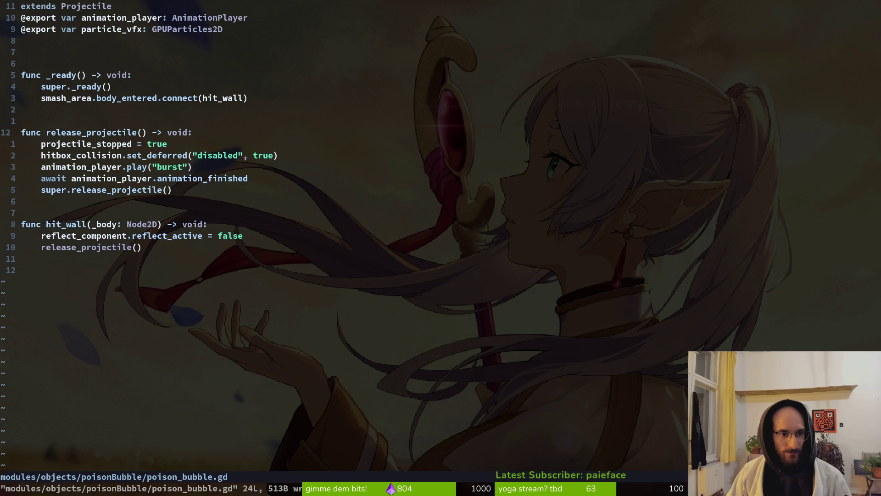
{"action": "key", "text": "o"}
{"action": "type", "text": "par"}
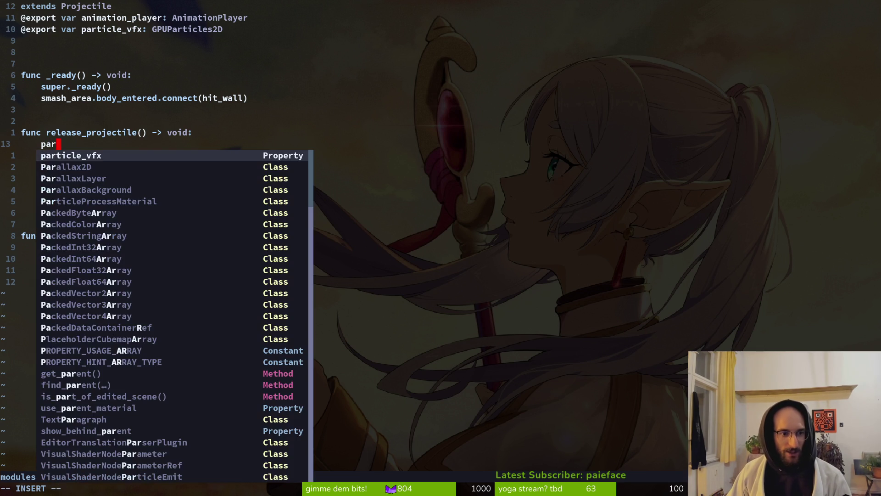
{"action": "key", "text": "Return"}
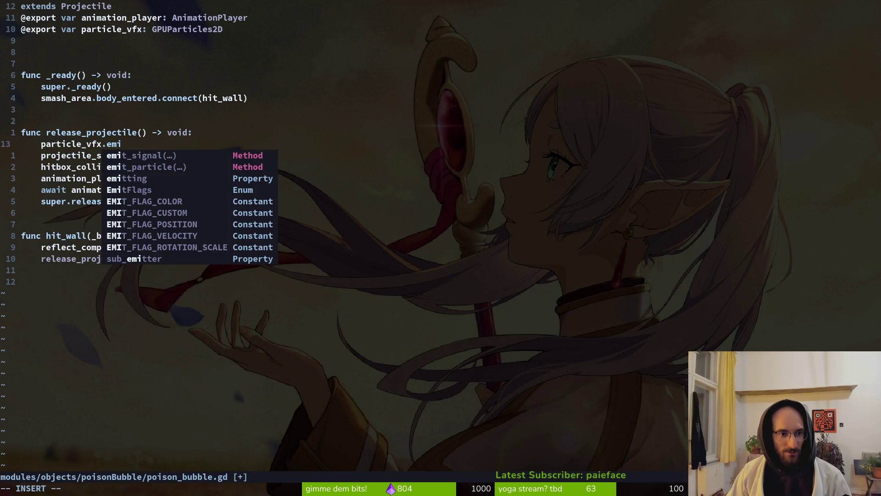
{"action": "key", "text": "Down"}
{"action": "key", "text": "Down"}
{"action": "key", "text": "Return"}
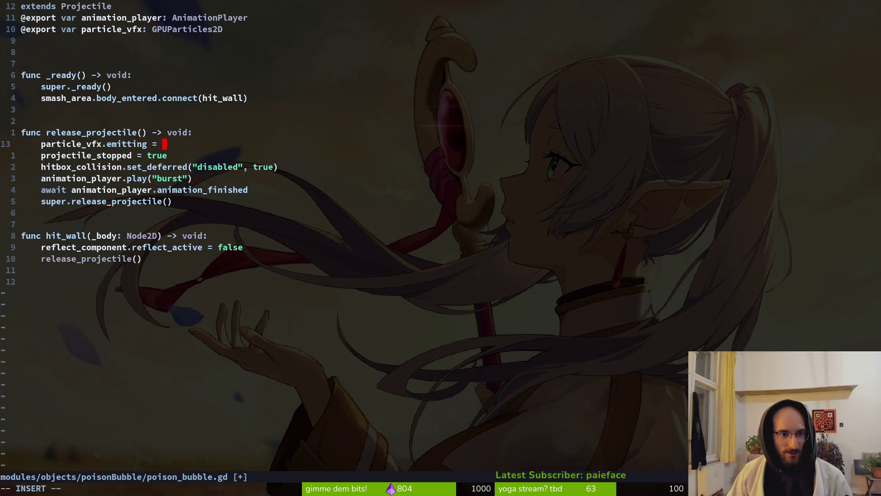
{"action": "type", "text": "e"}
{"action": "key", "text": "Escape"}
{"action": "type", "text": ":w"}
{"action": "key", "text": "Return"}
Step: Run the game with F5 and start it past the title menu
{"action": "key", "text": "alt+Tab"}
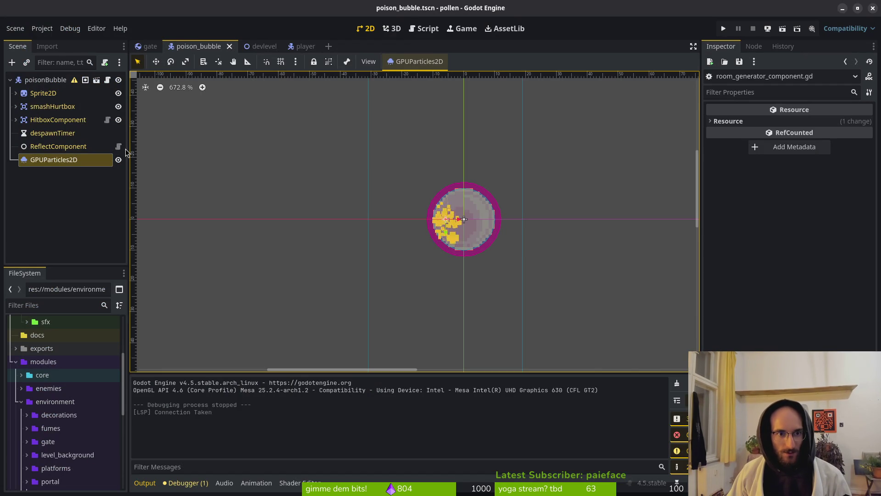
{"action": "key", "text": "F5"}
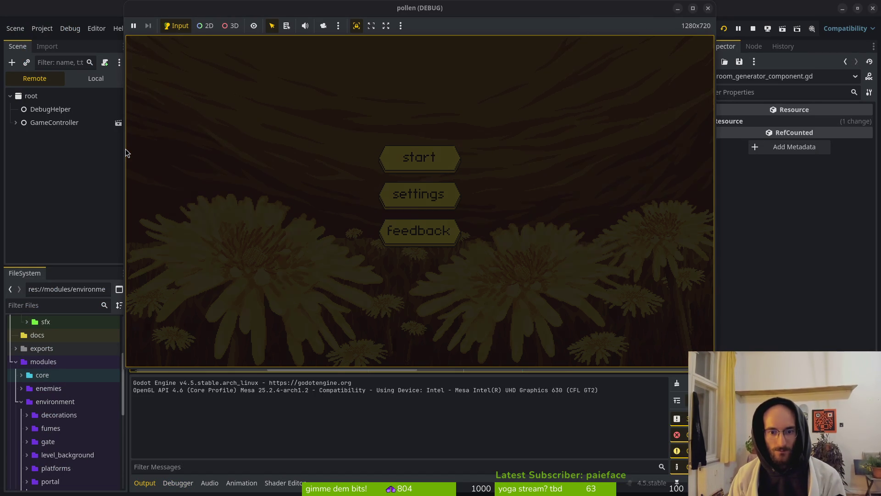
{"action": "key", "text": "Return"}
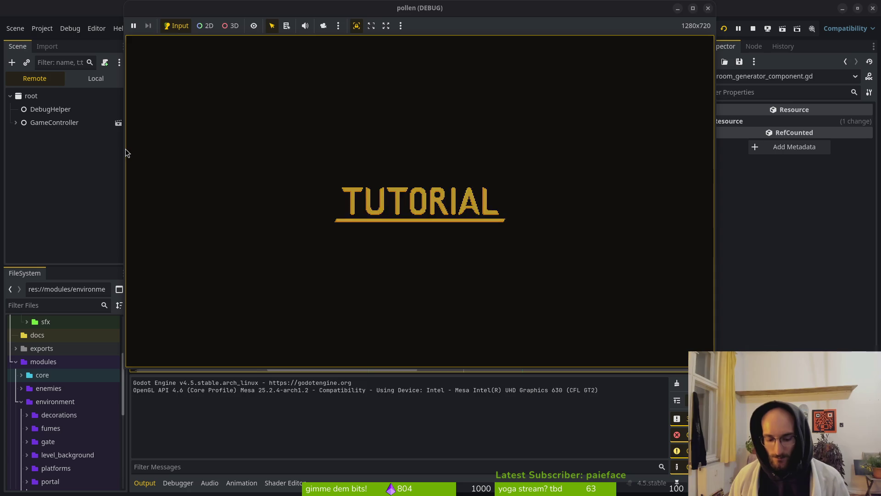
Step: Open debug.helper.gd and begin a file search for the portal script
{"action": "key", "text": "super+1"}
{"action": "type", "text": "deb"}
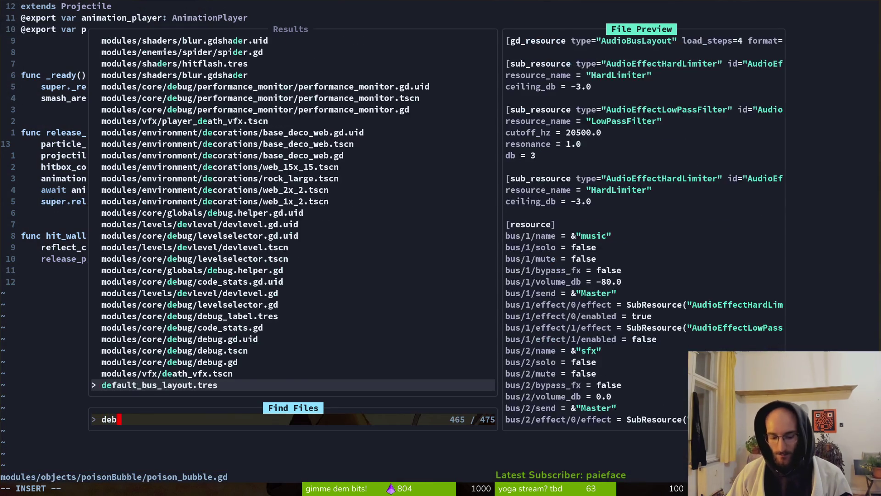
{"action": "key", "text": "Return"}
{"action": "key", "text": "space"}
{"action": "key", "text": "f"}
{"action": "key", "text": "f"}
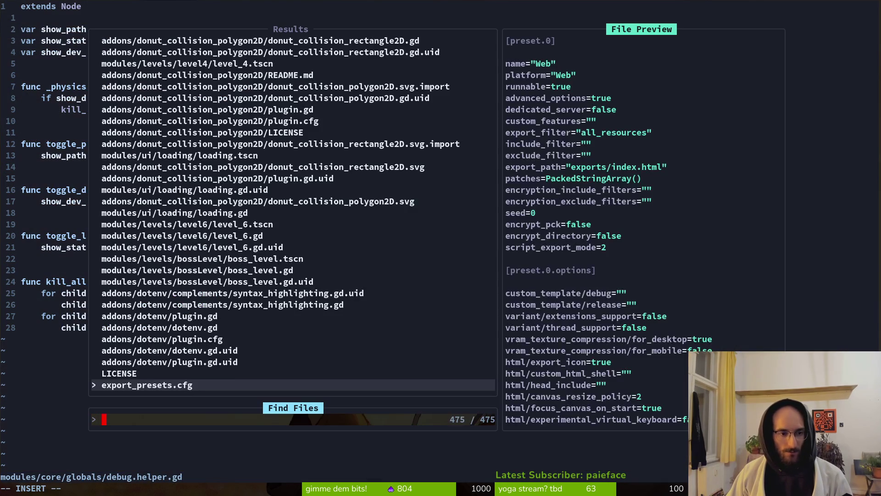
{"action": "type", "text": "porta"}
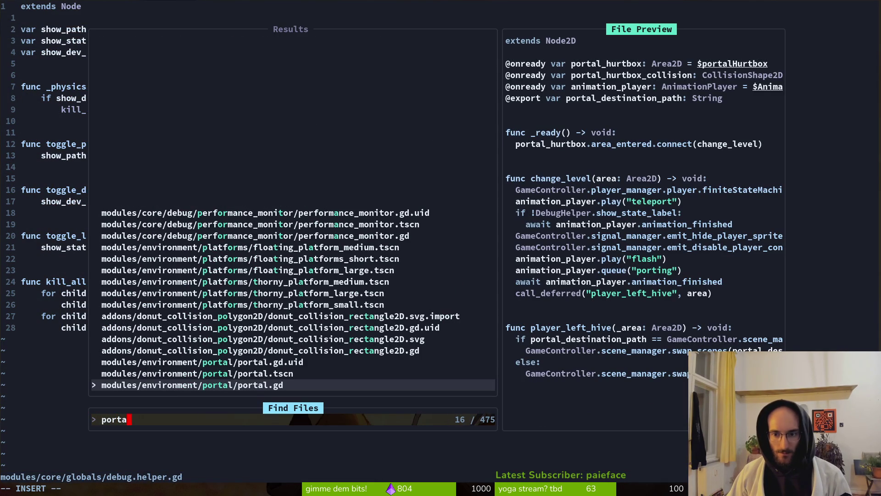
{"action": "key", "text": "Escape"}
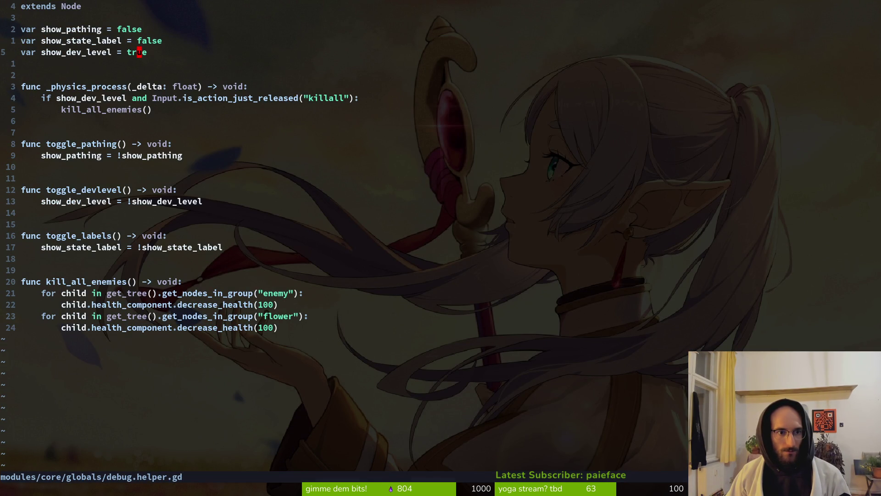
Step: Open portal.gd from the project file search
{"action": "key", "text": "ctrl+o"}
{"action": "key", "text": "ctrl+i"}
{"action": "key", "text": "space"}
{"action": "key", "text": "f"}
{"action": "key", "text": "f"}
{"action": "type", "text": "portal"}
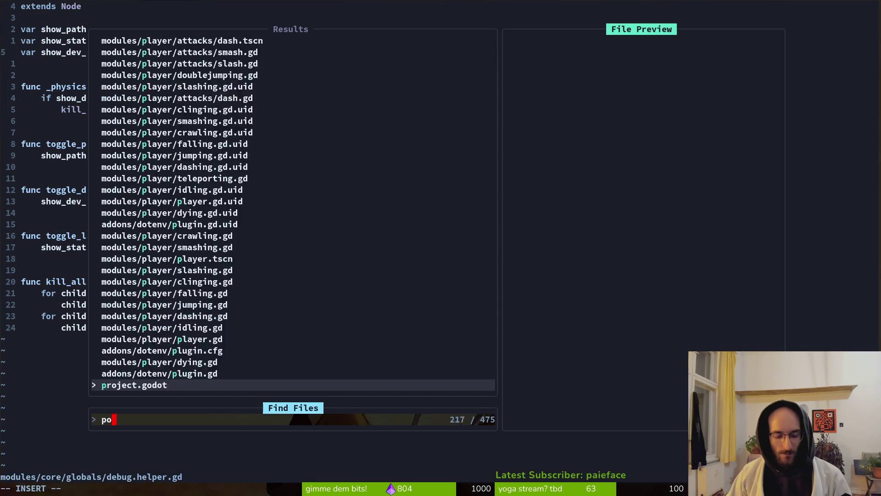
{"action": "key", "text": "Return"}
Step: Change portal's DebugHelper condition to show_dev_level and rerun the game
{"action": "key", "text": "j"}
{"action": "key", "text": "j"}
{"action": "key", "text": "j"}
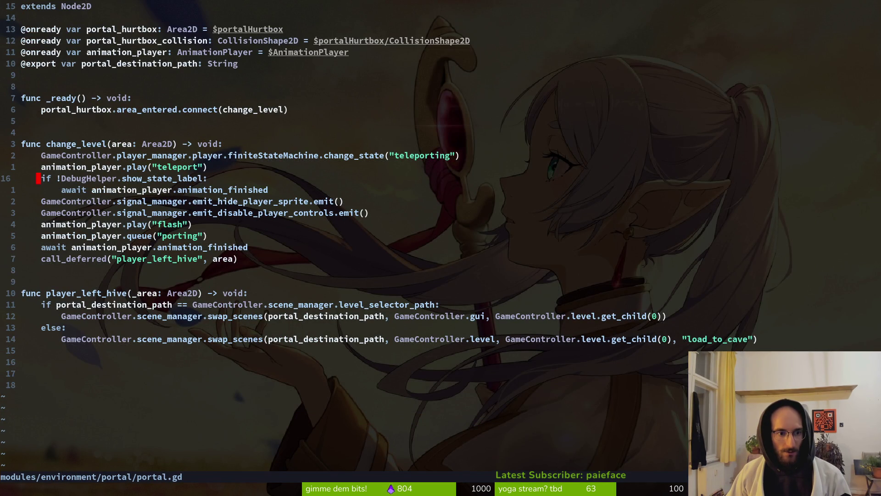
{"action": "type", "text": "cwsh"}
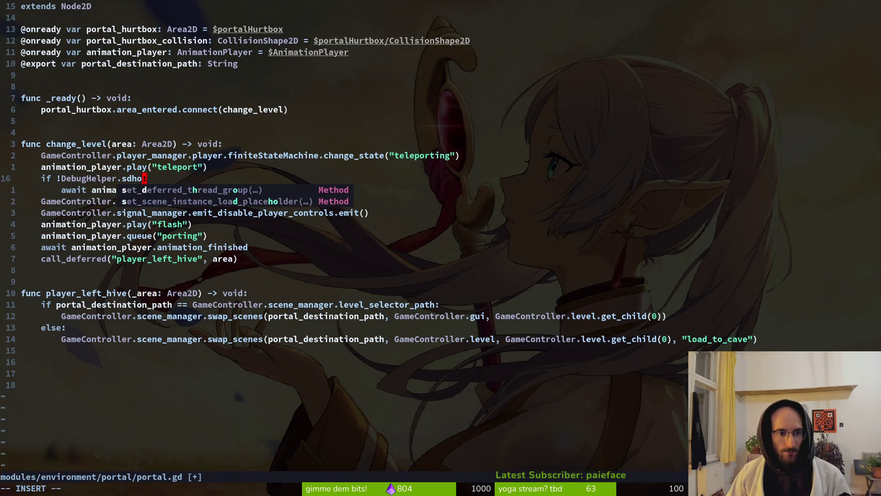
{"action": "key", "text": "ctrl+n"}
{"action": "key", "text": "ctrl+n"}
{"action": "key", "text": "ctrl+y"}
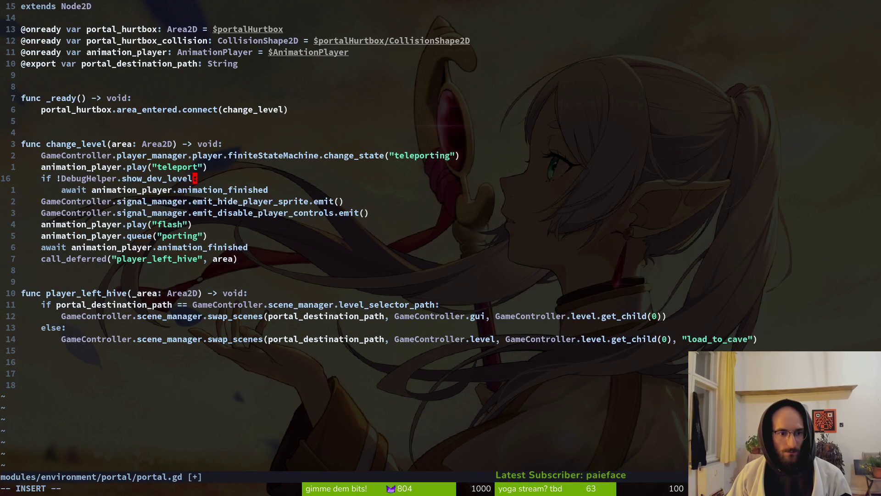
{"action": "key", "text": "alt+Tab"}
{"action": "key", "text": "F5"}
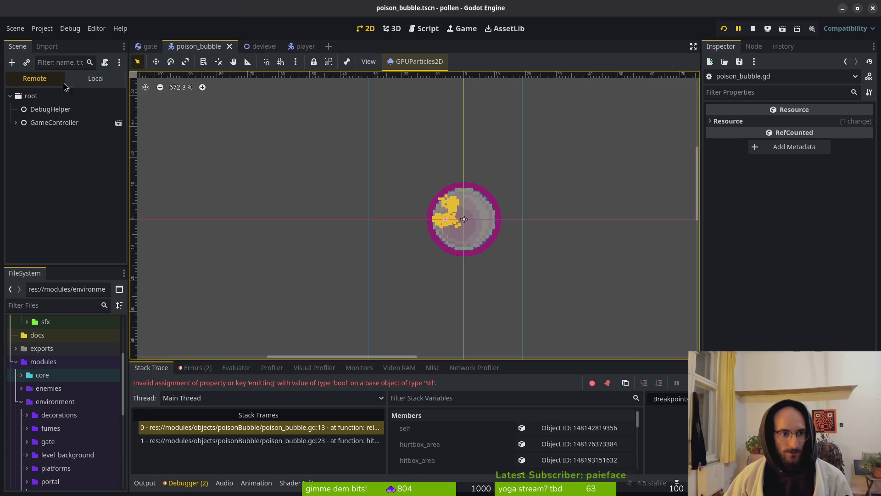
Step: Assign the GPUParticles2D node as poisonBubble's Particle Vfx and restart the game
{"action": "left_click", "coordinate": [96, 78]}
{"action": "left_click", "coordinate": [46, 96]}
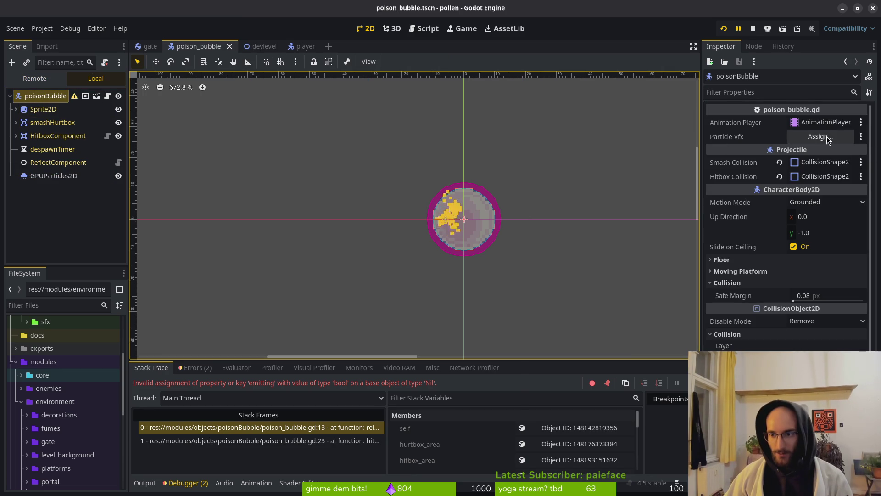
{"action": "left_click", "coordinate": [821, 137]}
{"action": "left_click", "coordinate": [404, 144]}
{"action": "double_click", "coordinate": [404, 143]}
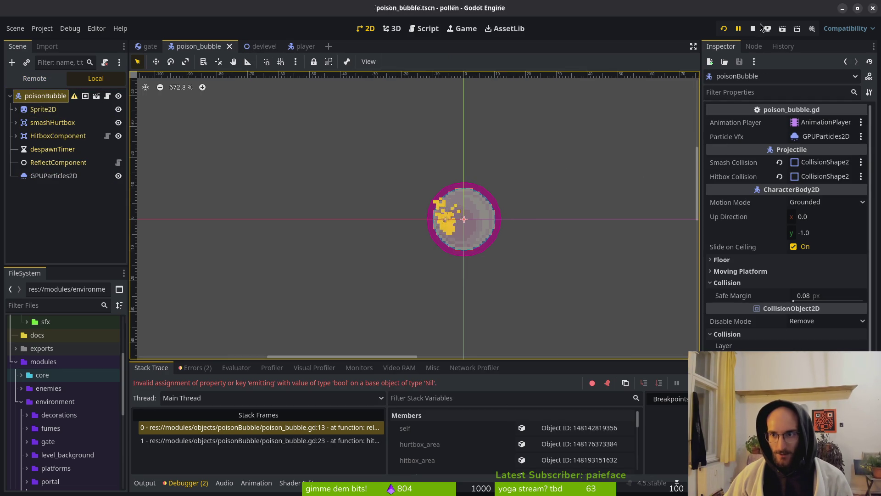
{"action": "left_click", "coordinate": [725, 29]}
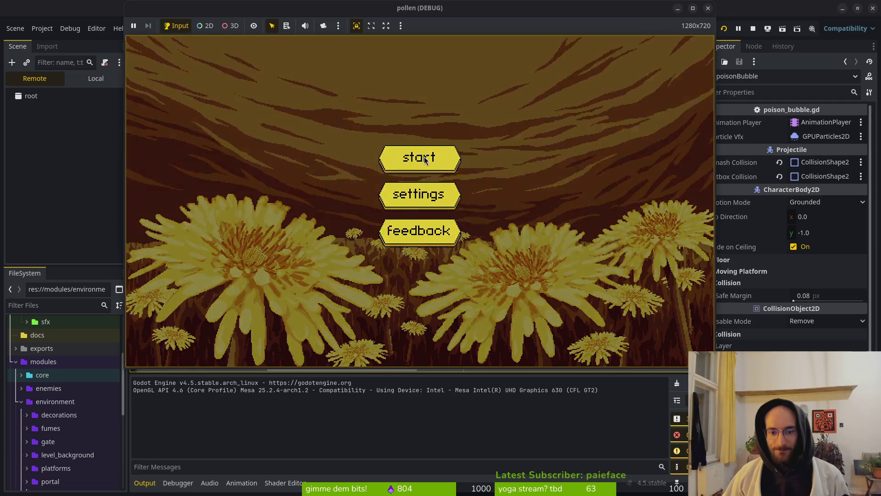
Step: Start a new game, enter the cave level through the hub's middle hex, and test dashing and climbing
{"action": "left_click", "coordinate": [424, 157]}
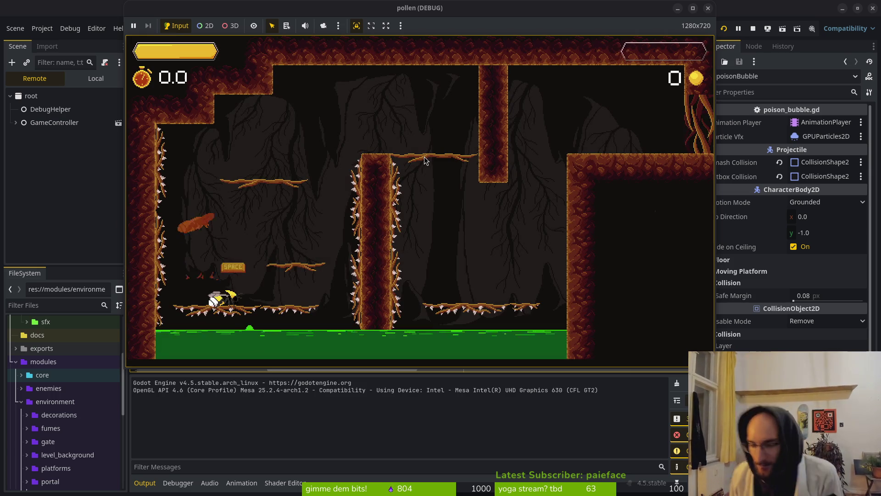
{"action": "key", "text": "Escape"}
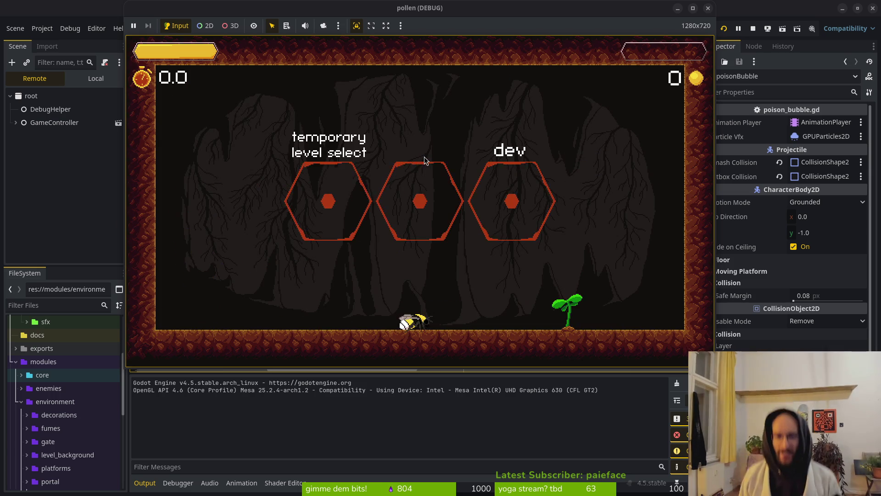
{"action": "key", "text": "space"}
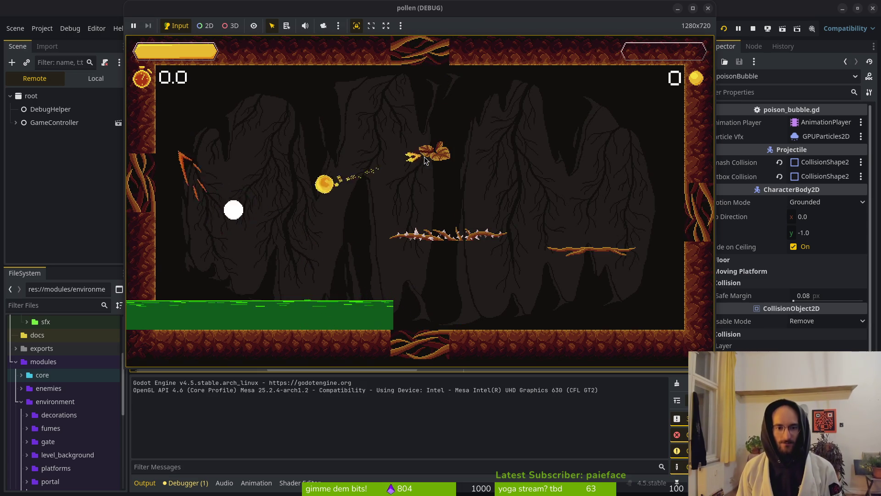
{"action": "key", "text": "space"}
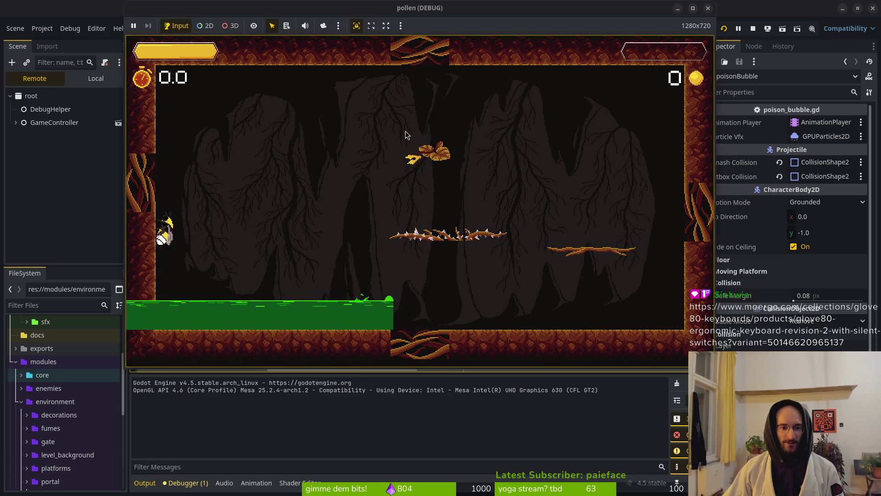
{"action": "key", "text": "space"}
{"action": "key", "text": "space"}
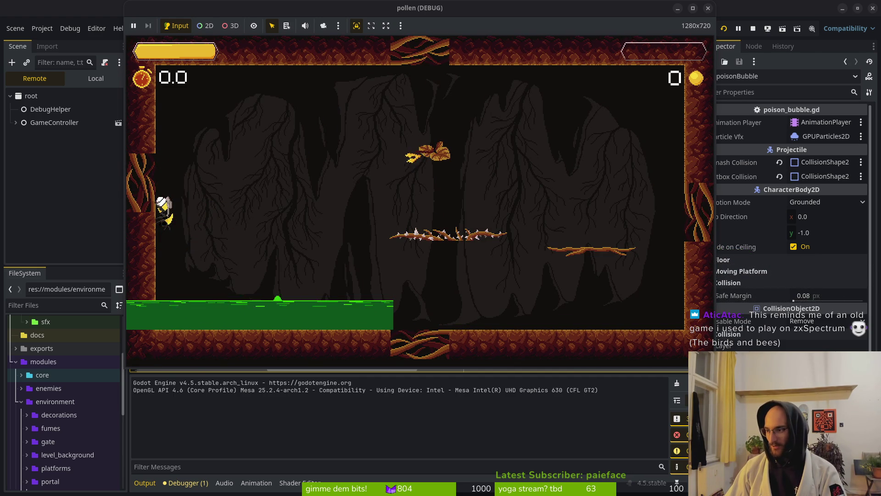
{"action": "key", "text": "alt+Tab"}
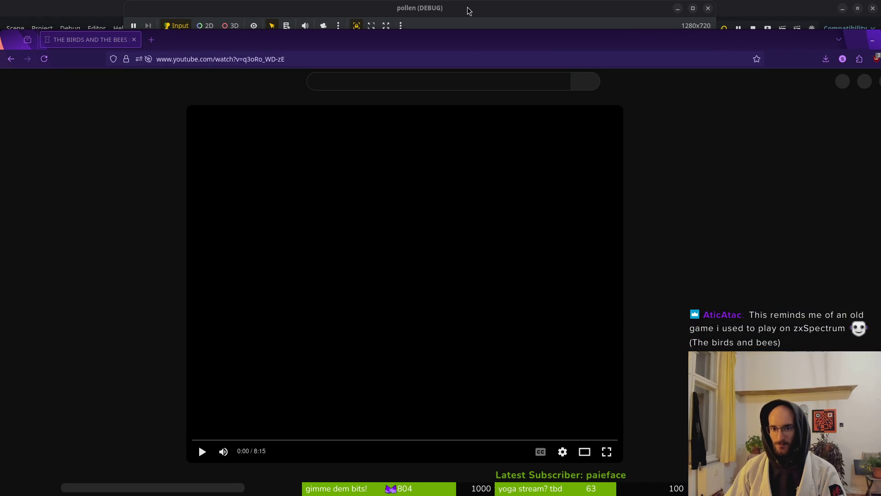
Step: Close the game window and play the YouTube video, skipping past the title screen
{"action": "left_click", "coordinate": [468, 10]}
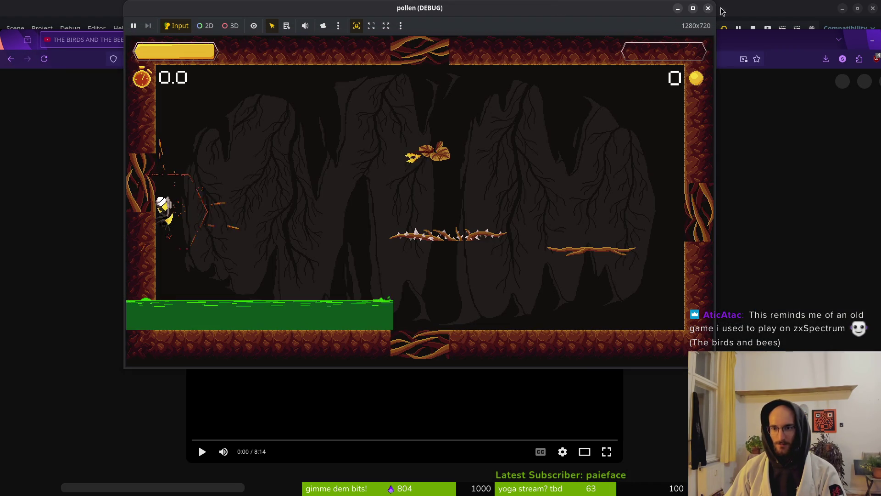
{"action": "left_click", "coordinate": [755, 31]}
{"action": "left_click", "coordinate": [752, 29]}
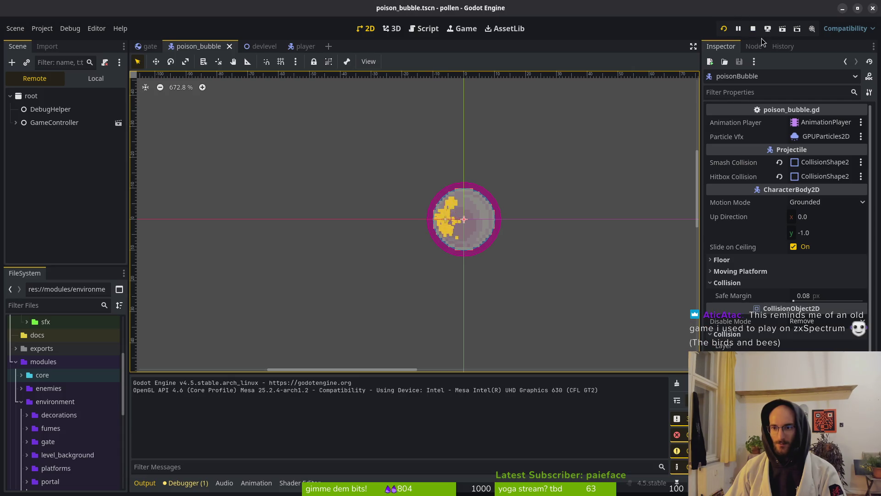
{"action": "key", "text": "alt+Tab"}
{"action": "left_click", "coordinate": [355, 296]}
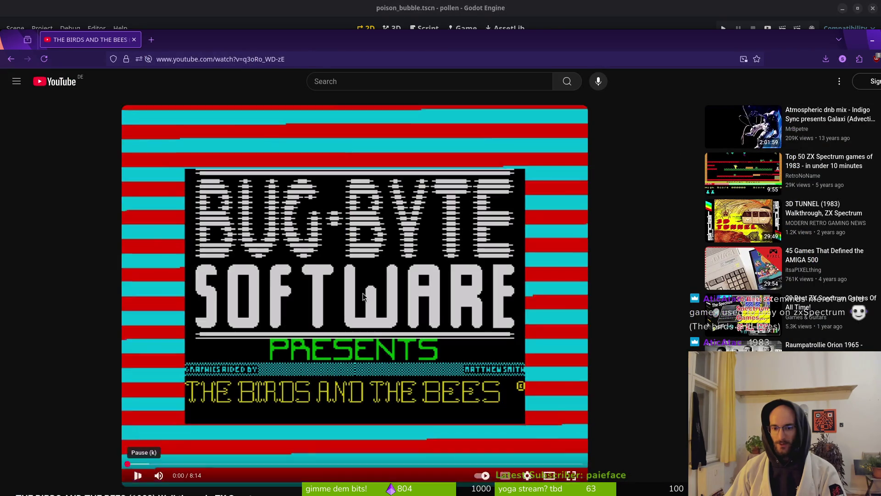
{"action": "left_click", "coordinate": [169, 464]}
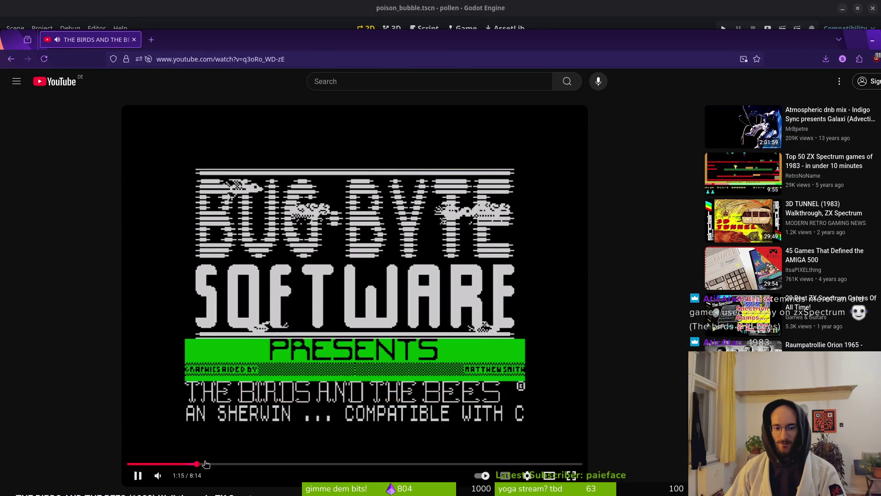
{"action": "left_click", "coordinate": [196, 464]}
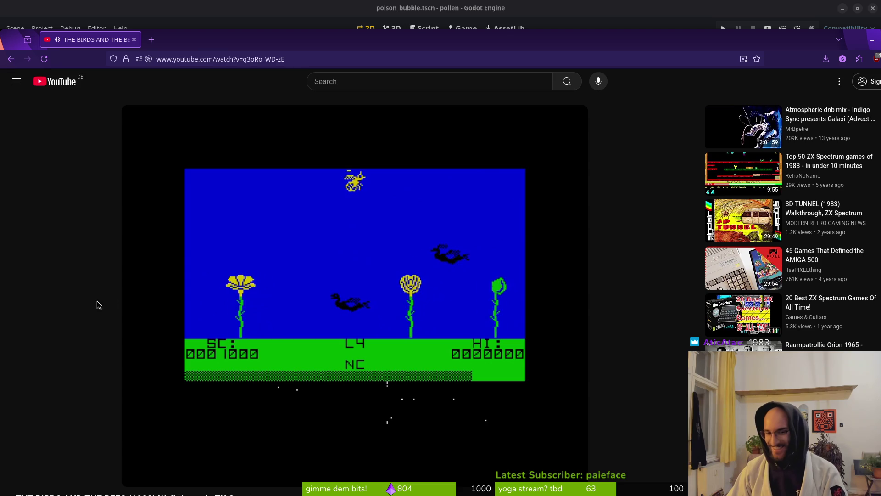
Step: Raise the volume, seek ahead to about 6:23, and close the video
{"action": "mouse_move", "coordinate": [176, 291]}
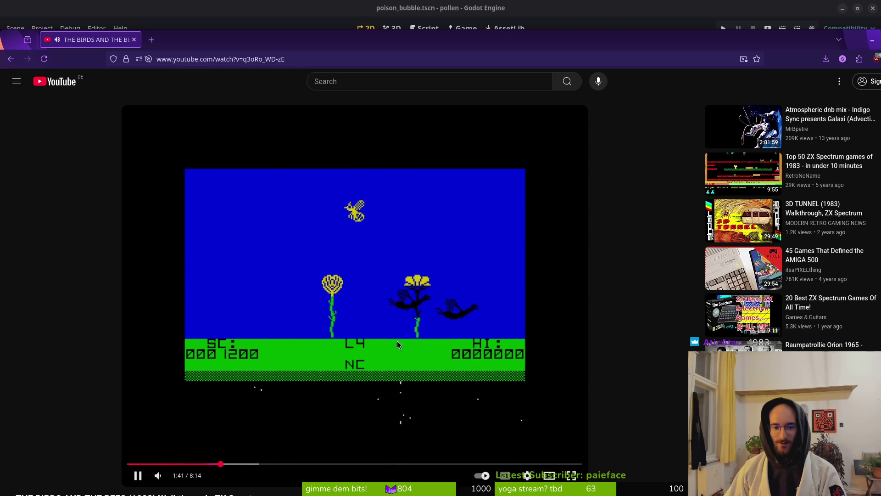
{"action": "left_click", "coordinate": [275, 464]}
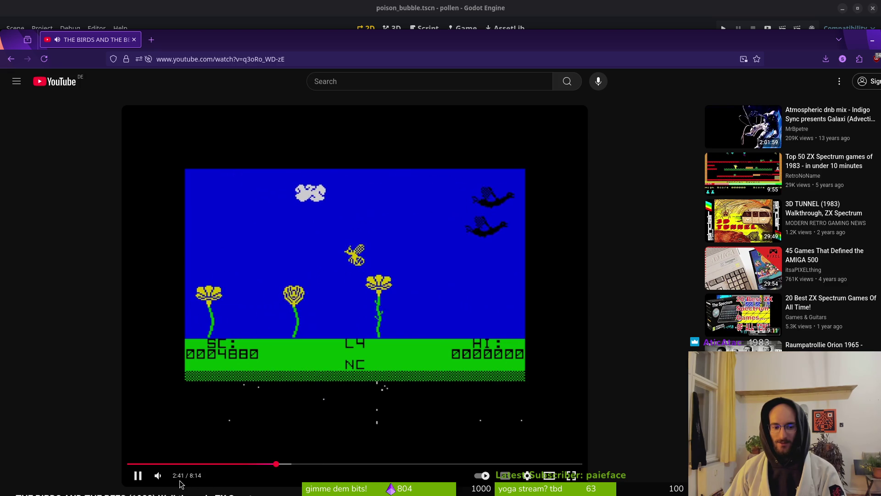
{"action": "mouse_move", "coordinate": [179, 480]}
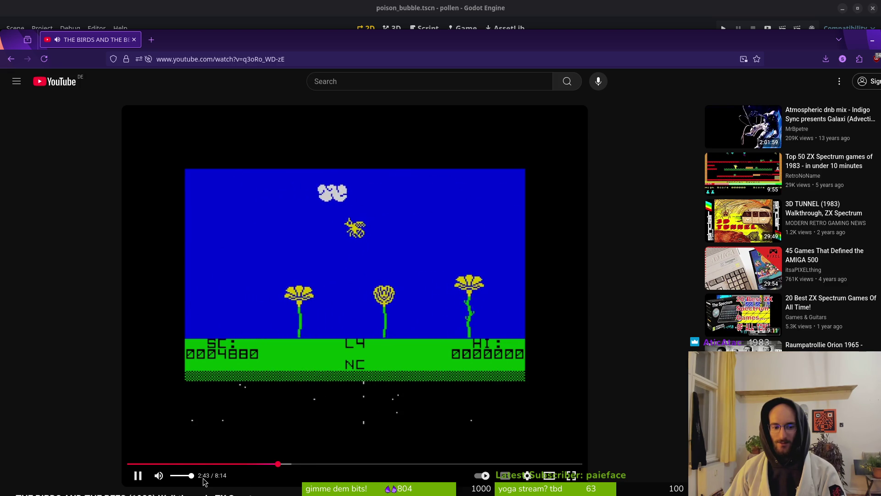
{"action": "mouse_move", "coordinate": [180, 480]}
{"action": "left_mouse_down"}
{"action": "mouse_move", "coordinate": [190, 482]}
{"action": "mouse_move", "coordinate": [182, 479]}
{"action": "left_mouse_up"}
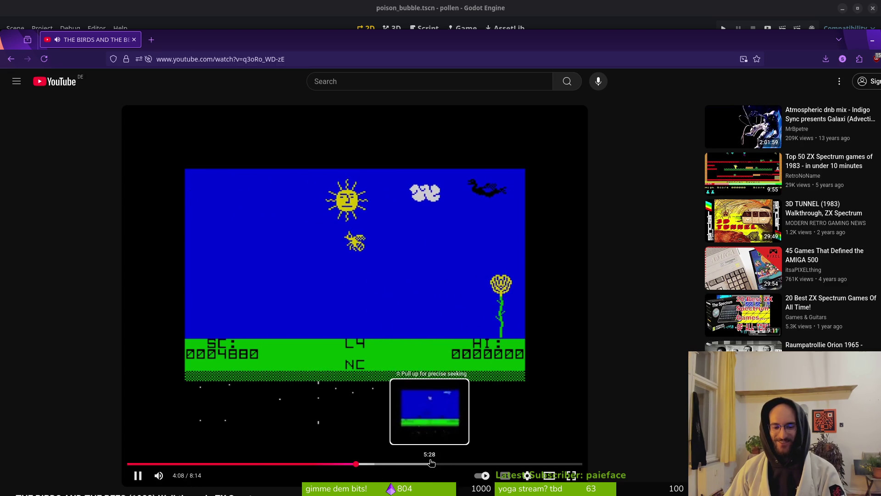
{"action": "left_click", "coordinate": [432, 465]}
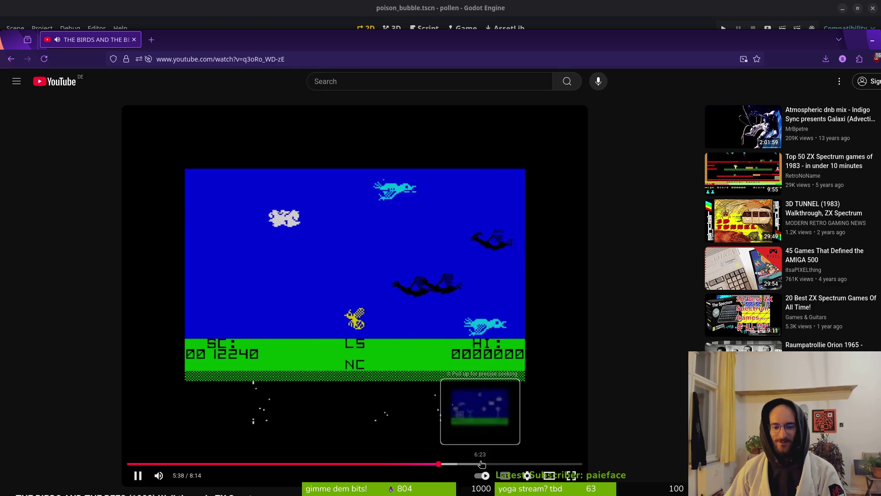
{"action": "left_click", "coordinate": [480, 463]}
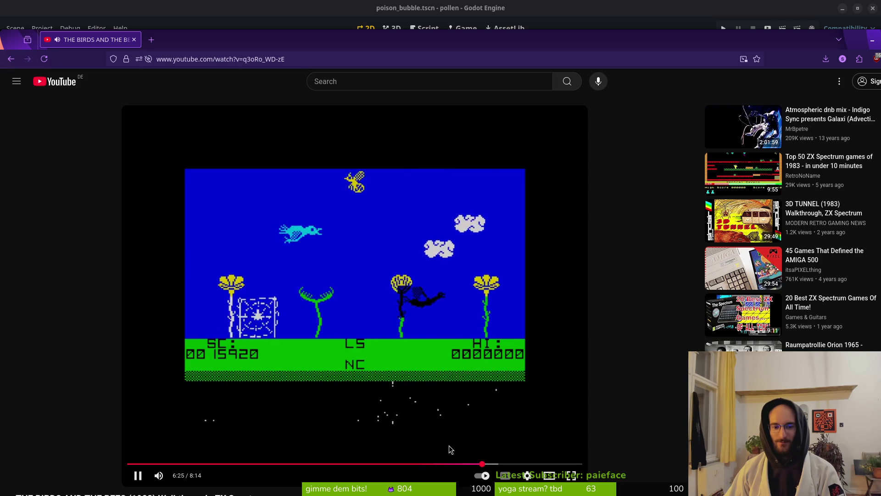
{"action": "left_click", "coordinate": [134, 40]}
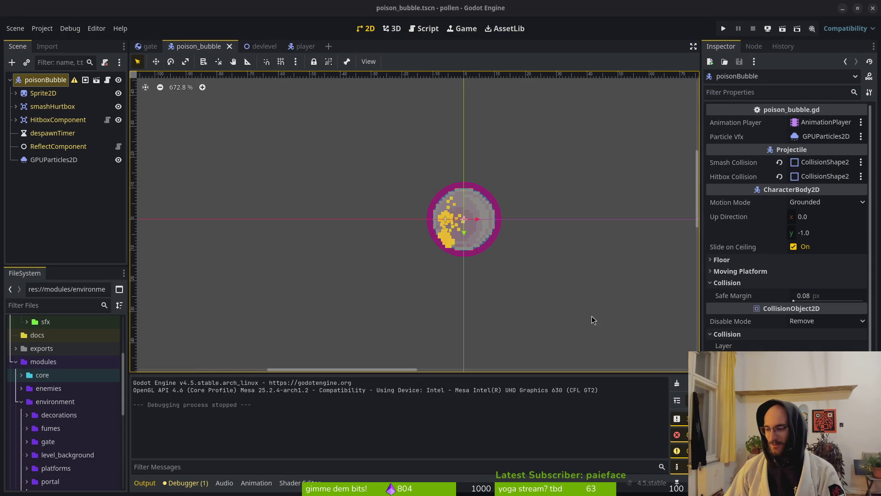
Step: Run the project, start the tutorial, and fly the bee across the first room and out the right exit
{"action": "left_click", "coordinate": [522, 154]}
{"action": "left_click", "coordinate": [724, 28]}
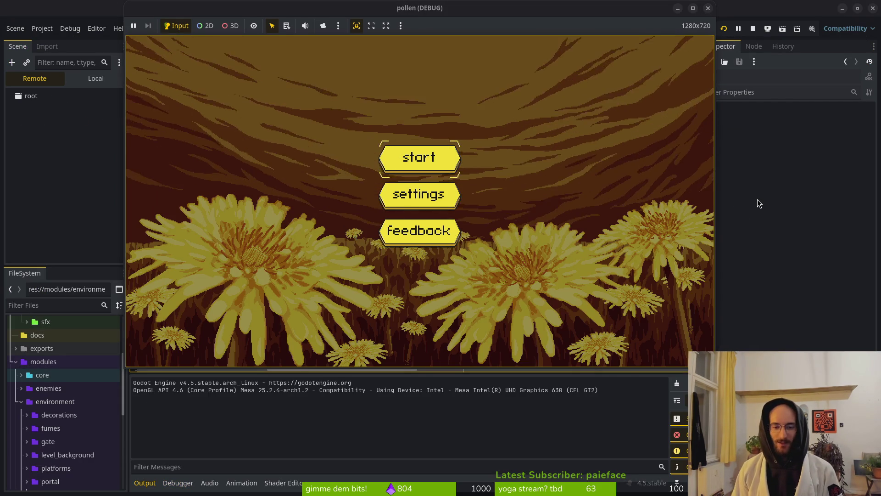
{"action": "key", "text": "Return"}
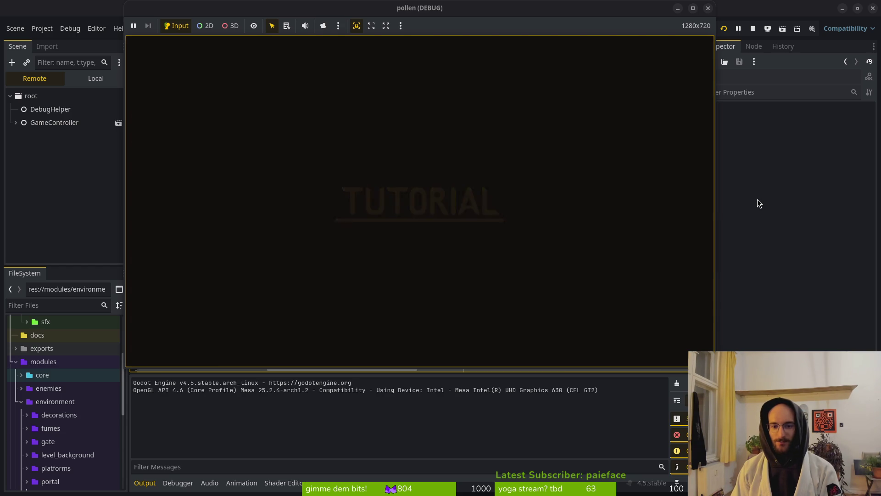
{"action": "key", "text": "Right"}
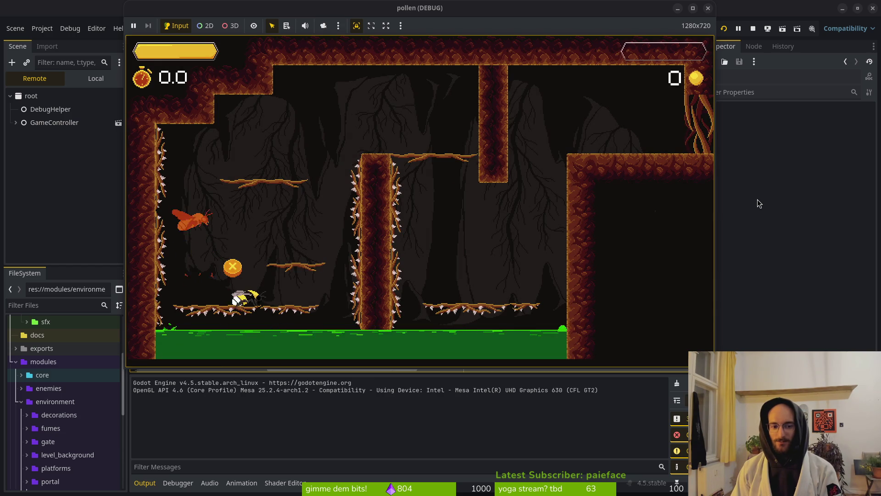
{"action": "key", "text": "space"}
{"action": "key", "text": "space"}
{"action": "key", "text": "space"}
{"action": "key", "text": "space"}
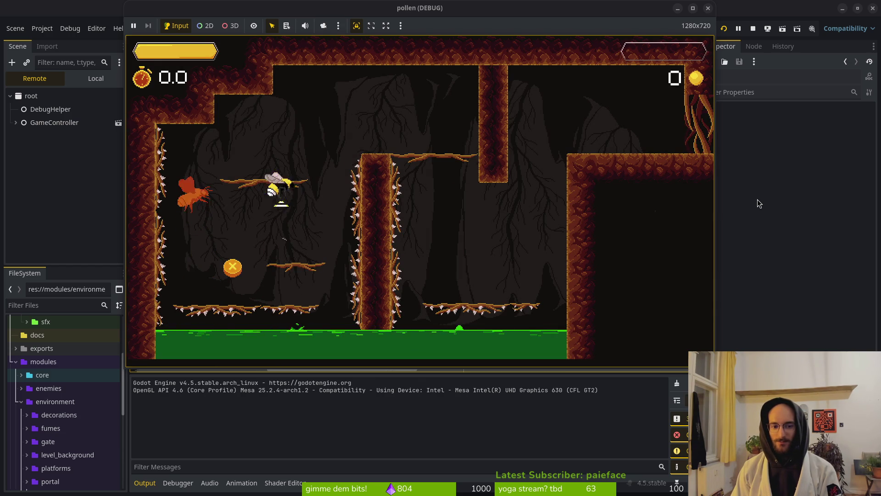
{"action": "key", "text": "Right"}
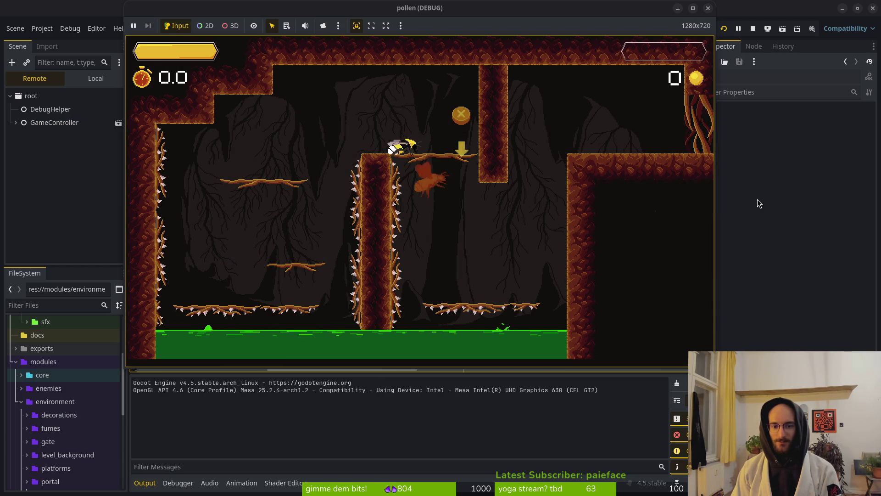
{"action": "key", "text": "space"}
{"action": "key", "text": "space"}
{"action": "key", "text": "space"}
{"action": "key", "text": "Right"}
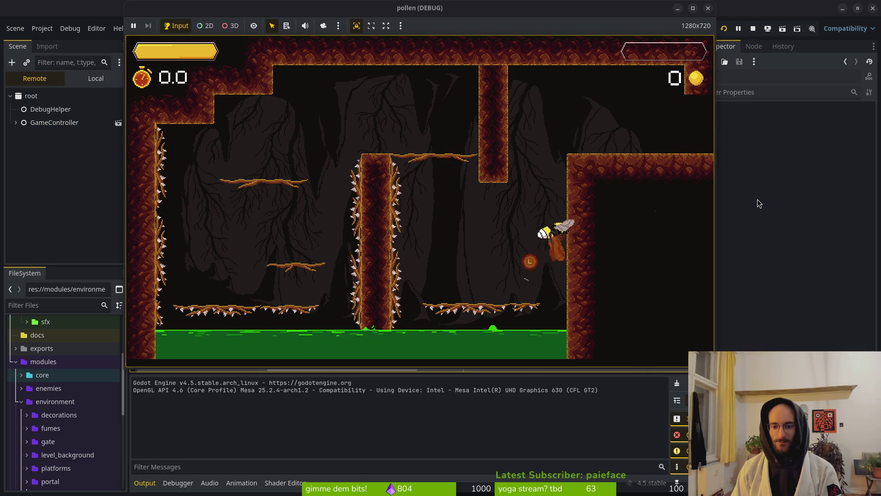
{"action": "key", "text": "Right"}
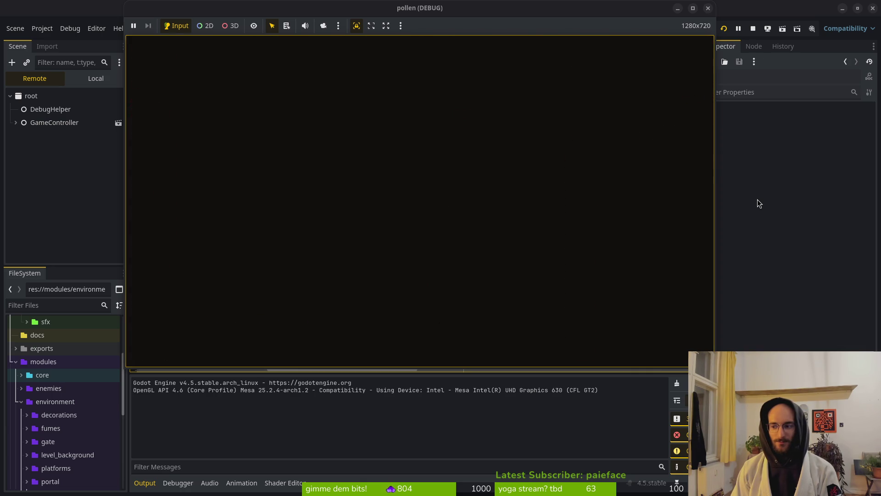
Step: Fly through the next tutorial rooms, destroying flies for pollen until the wall opens
{"action": "key", "text": "space"}
{"action": "key", "text": "Right"}
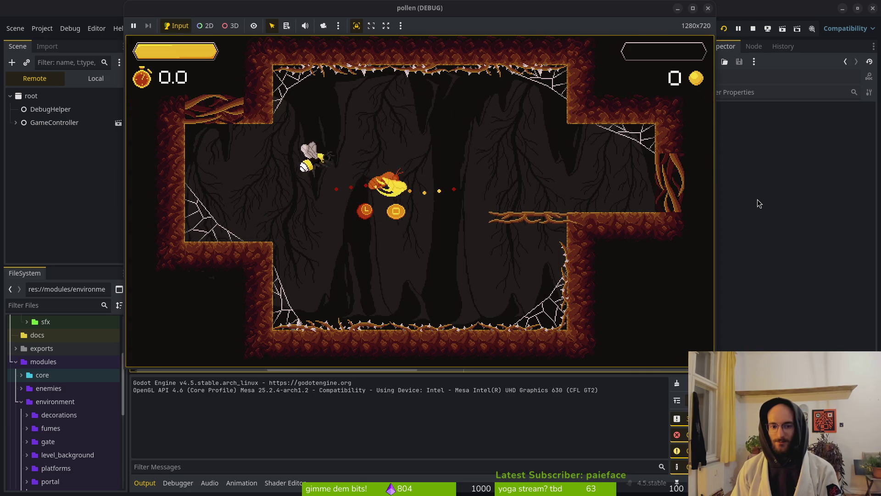
{"action": "key", "text": "Right"}
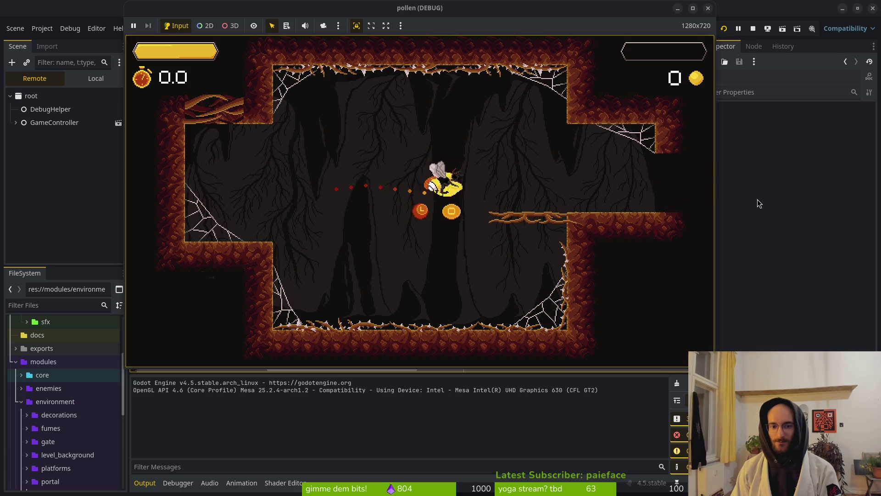
{"action": "key", "text": "Right"}
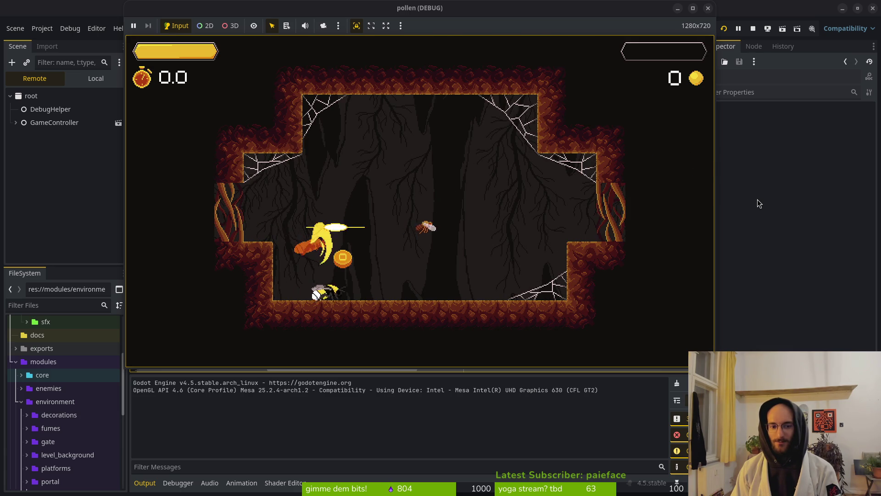
{"action": "key", "text": "Right"}
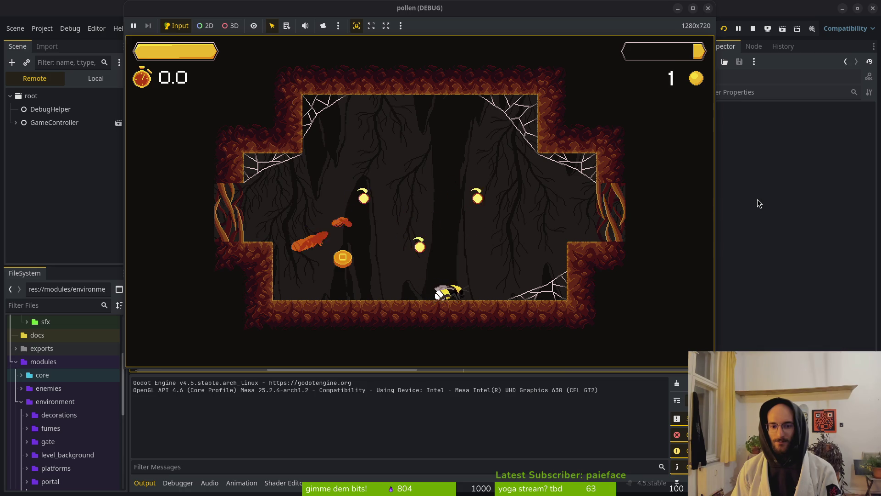
{"action": "key", "text": "Right"}
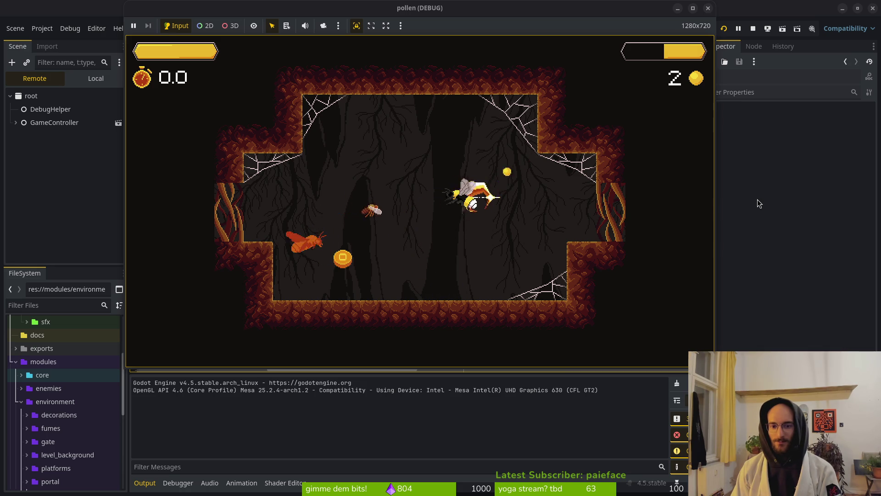
{"action": "key", "text": "Left"}
{"action": "key", "text": "Left"}
{"action": "key", "text": "Right"}
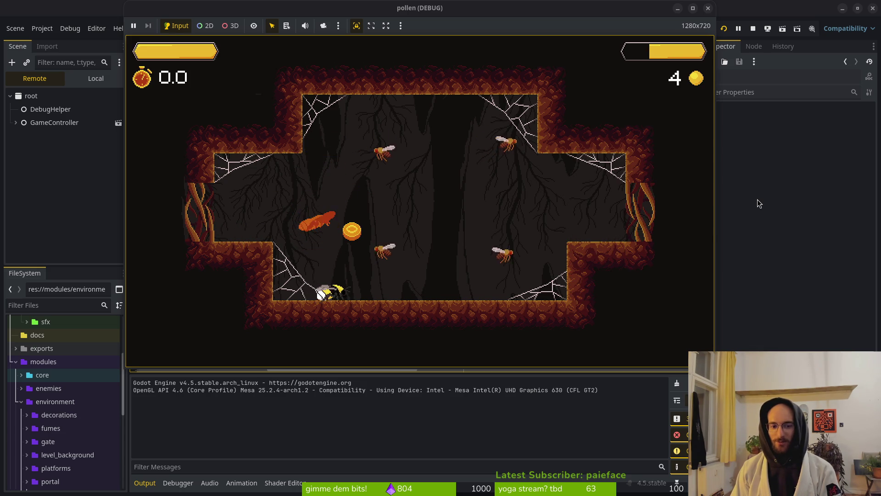
{"action": "key", "text": "Right"}
{"action": "key", "text": "space"}
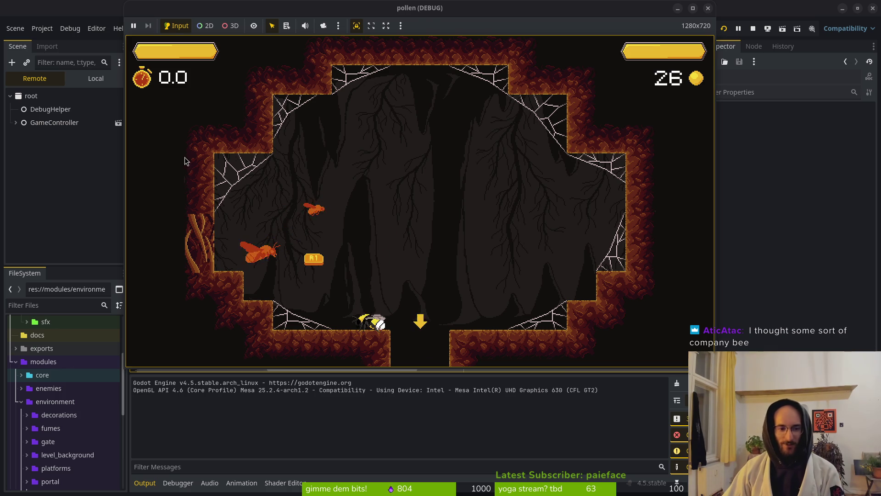
Step: Quick-open tut5.tscn to load the tutorial_5 scene
{"action": "left_click", "coordinate": [89, 104]}
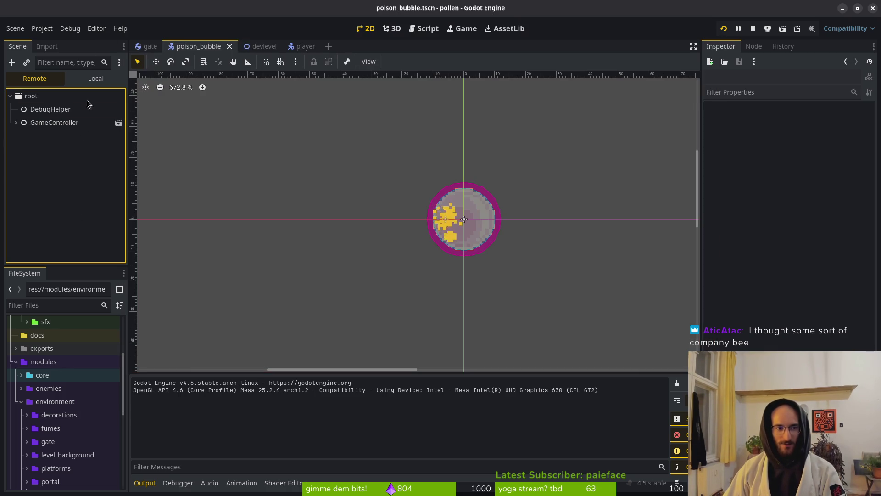
{"action": "key", "text": "shift+alt+o"}
{"action": "type", "text": "dev"}
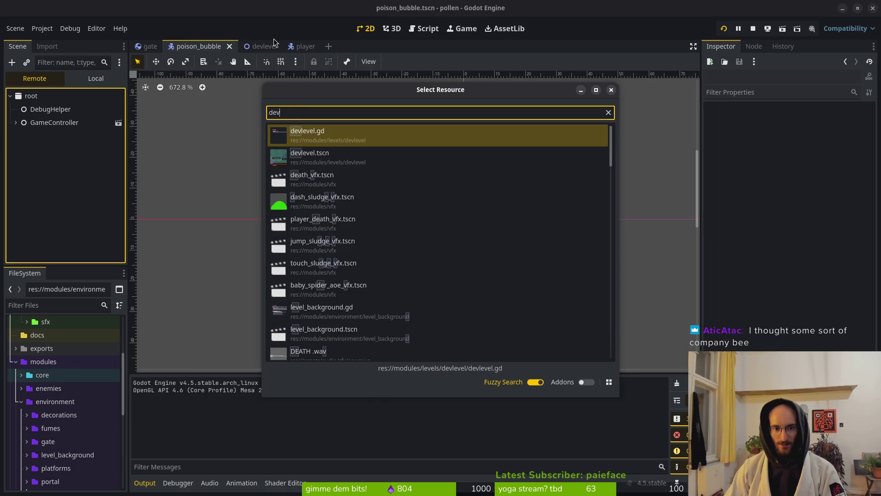
{"action": "key", "text": "BackSpace"}
{"action": "key", "text": "BackSpace"}
{"action": "key", "text": "BackSpace"}
{"action": "type", "text": "tut5.tscn"}
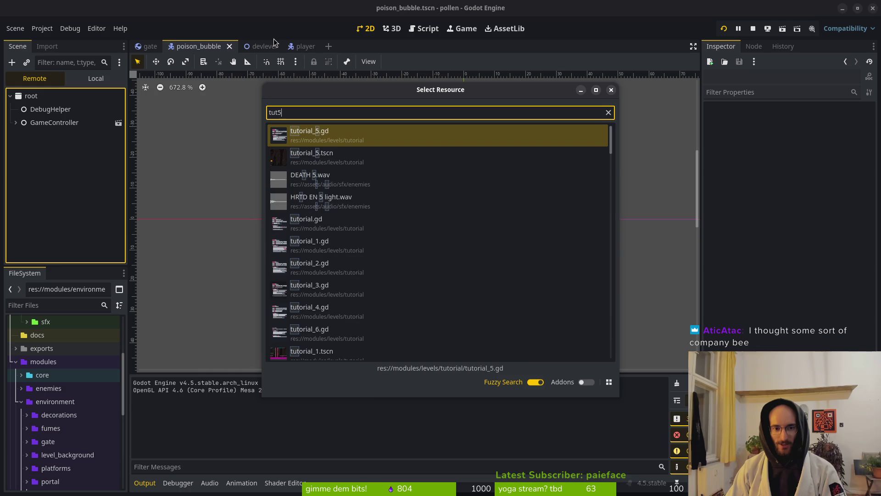
{"action": "key", "text": "Return"}
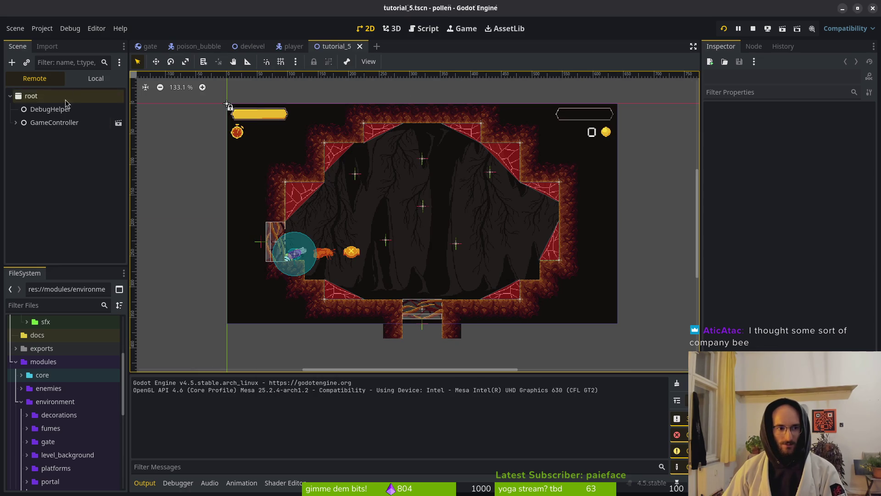
Step: Run tutorial_5 with F6, inspect gate2 up close, then return to the running game
{"action": "left_click", "coordinate": [363, 291]}
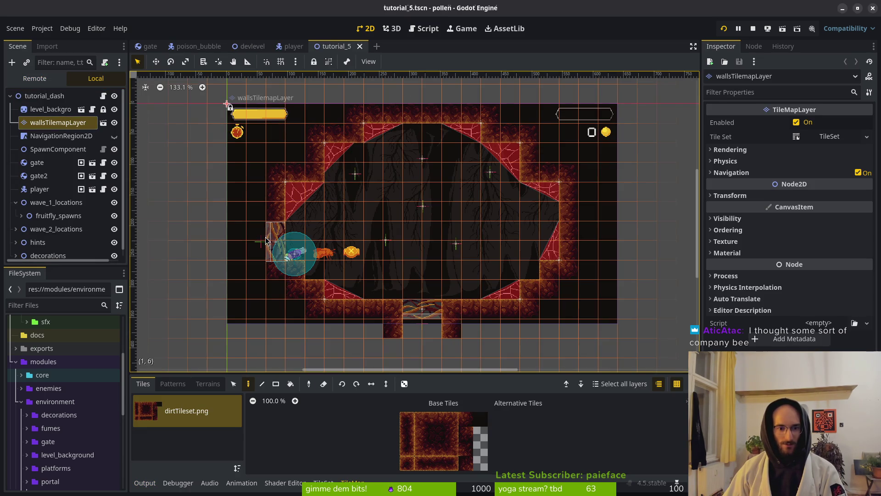
{"action": "key", "text": "Escape"}
{"action": "key", "text": "F6"}
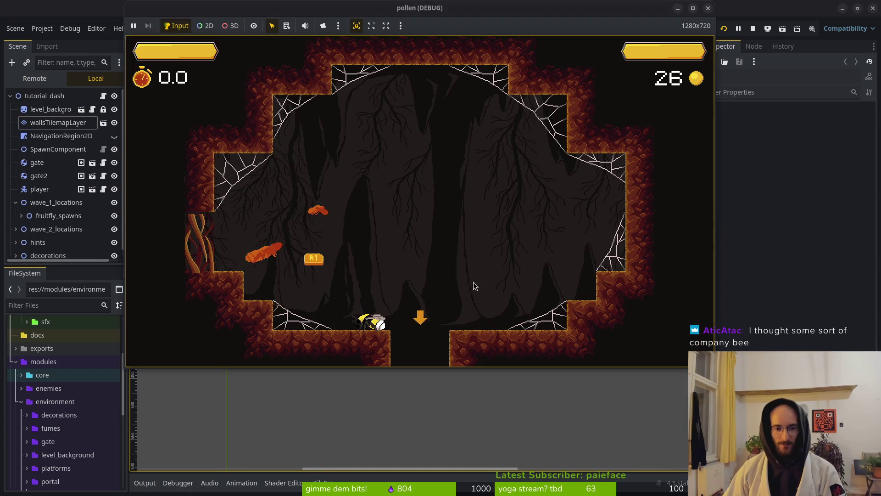
{"action": "left_click", "coordinate": [187, 221]}
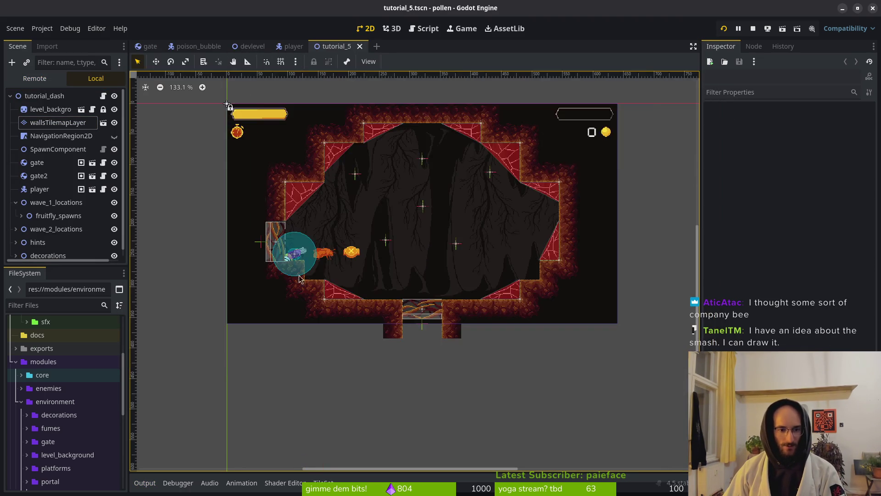
{"action": "scroll", "coordinate": [353, 228], "scroll_direction": "up", "scroll_amount": 5}
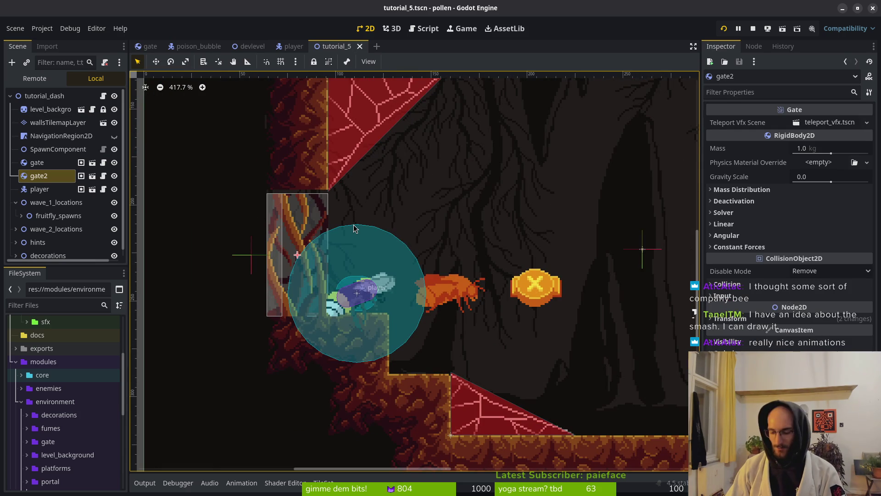
{"action": "key", "text": "ctrl+z"}
{"action": "key", "text": "alt+Tab"}
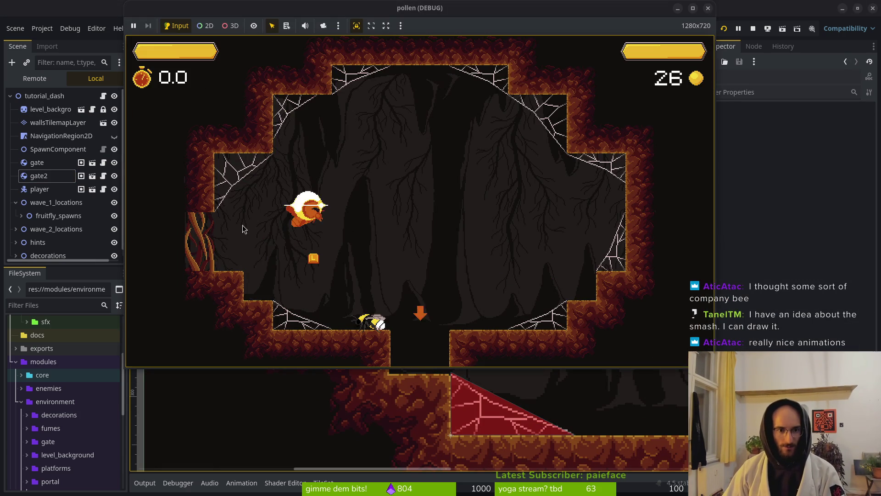
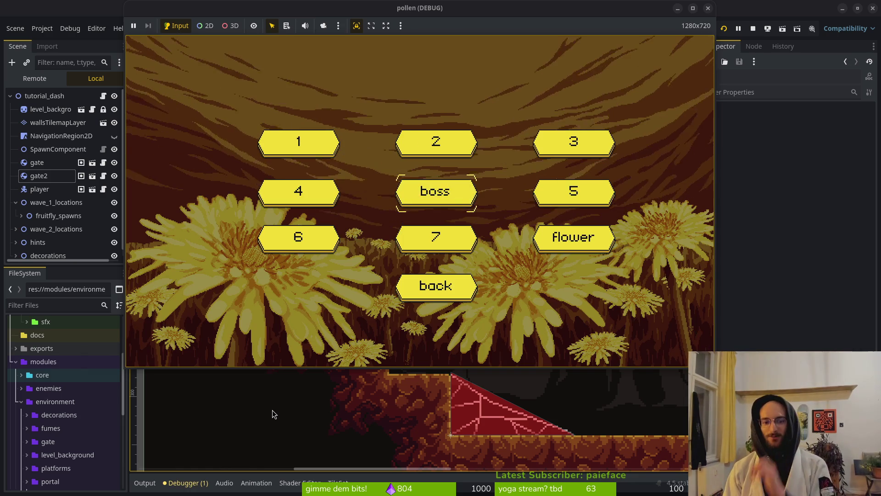
Step: Play the spider boss level from level select, flying and dashing the bee, then stop the game
{"action": "key", "text": "Return"}
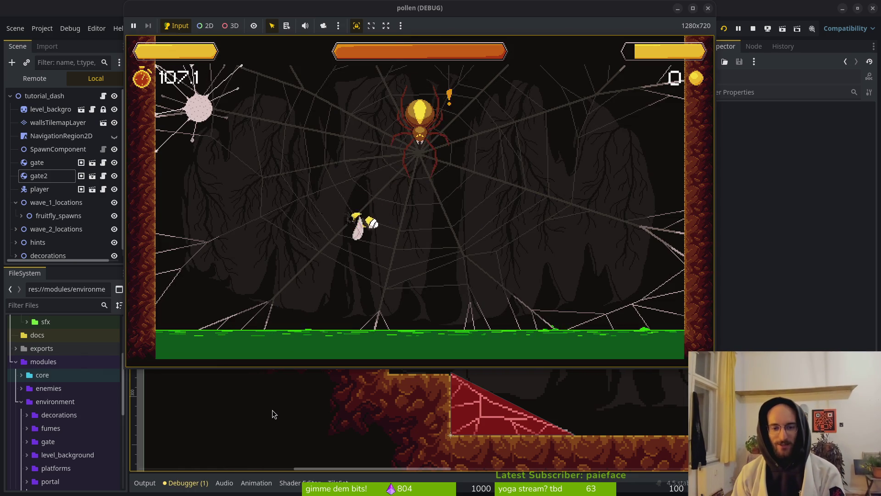
{"action": "key", "text": "space"}
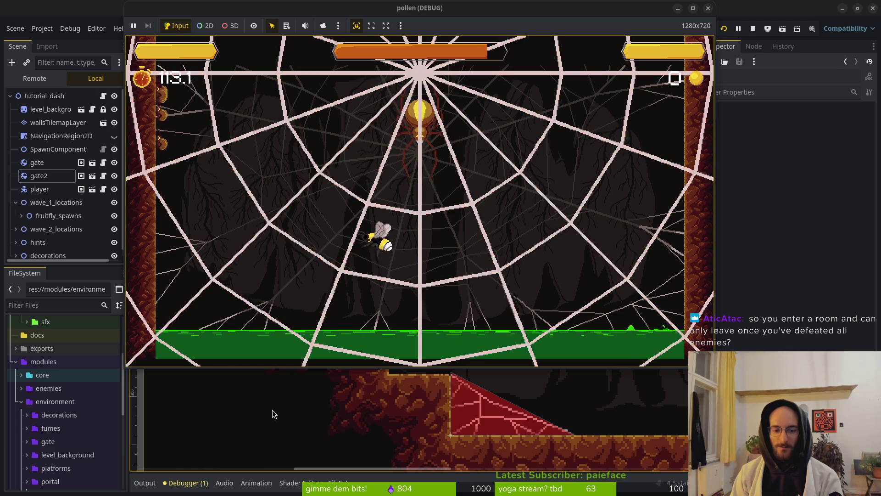
{"action": "key", "text": "space"}
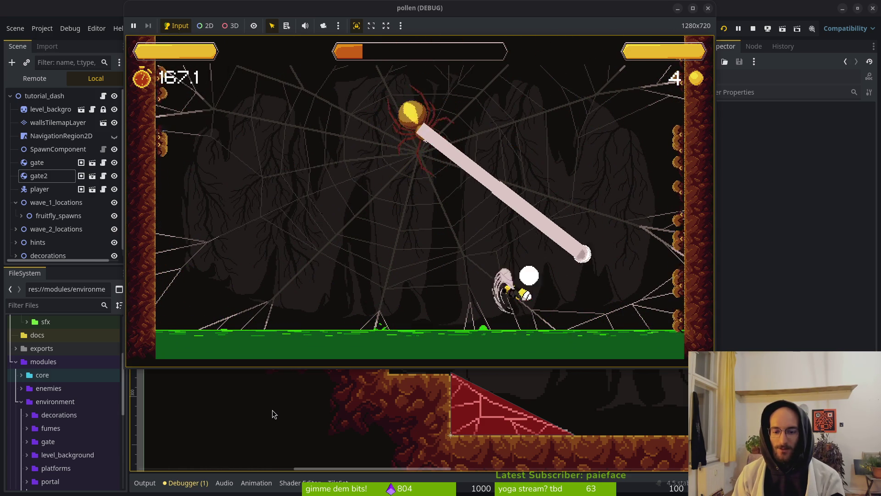
{"action": "key", "text": "F8"}
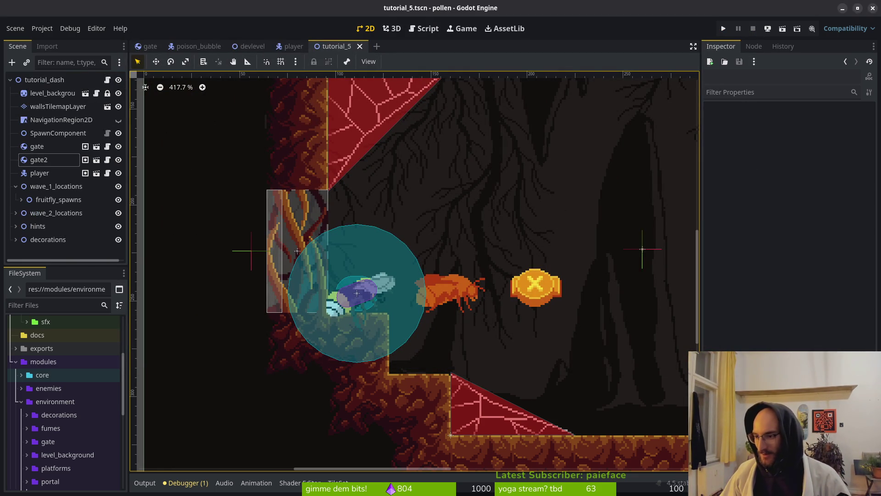
Step: Switch from the level view to the player scene, show the output log and redo the last change
{"action": "scroll", "coordinate": [371, 205], "scroll_direction": "down", "scroll_amount": 12}
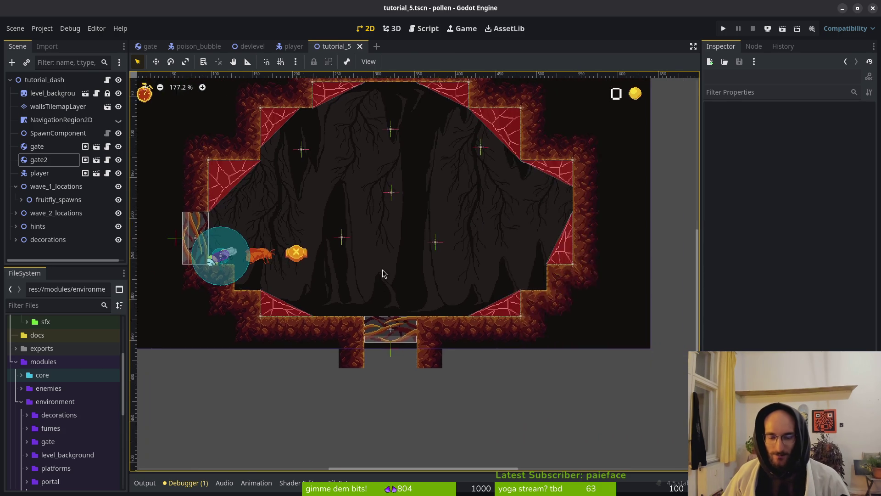
{"action": "left_click_drag", "start_coordinate": [403, 272], "coordinate": [430, 280]}
{"action": "left_click_drag", "start_coordinate": [485, 291], "coordinate": [431, 283]}
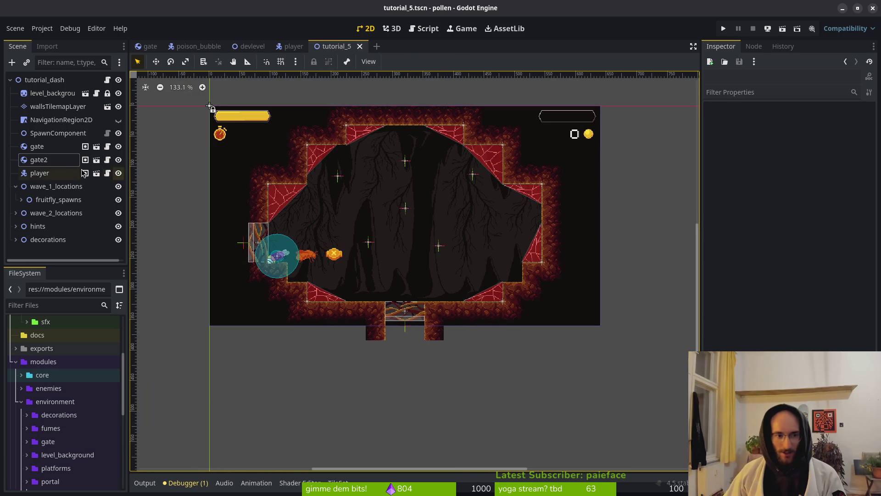
{"action": "left_click", "coordinate": [293, 46]}
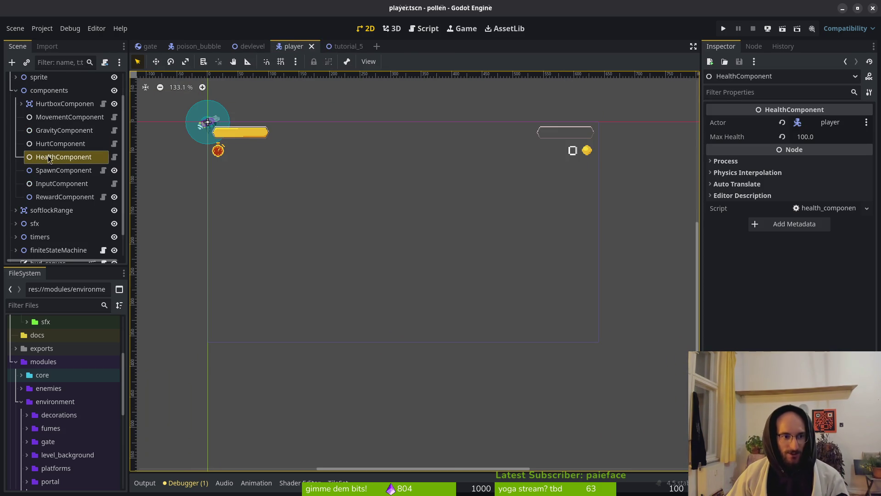
{"action": "left_click", "coordinate": [566, 178]}
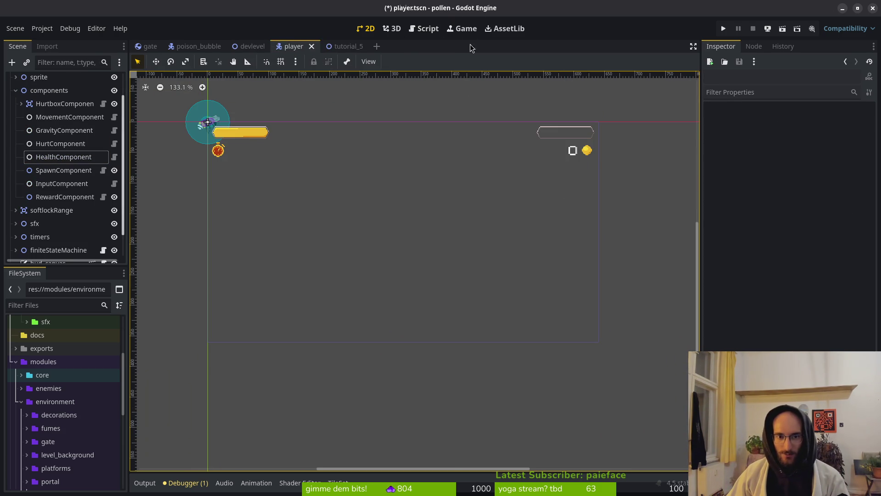
{"action": "left_click", "coordinate": [145, 483]}
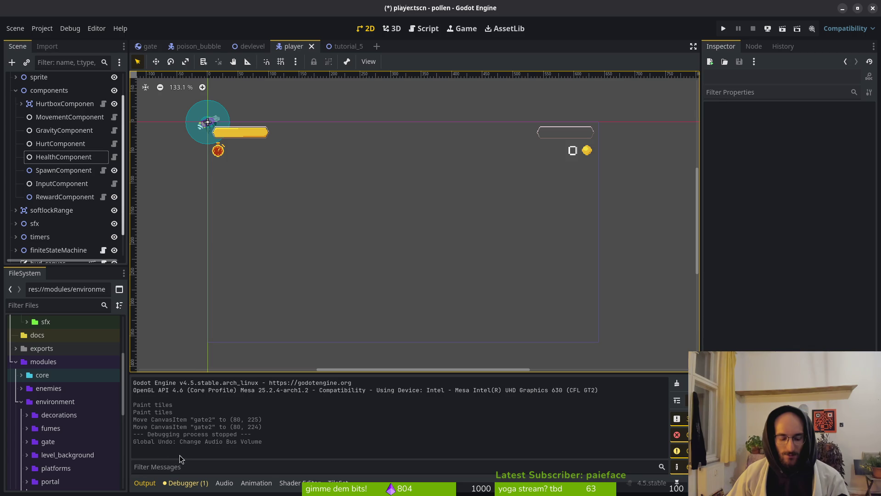
{"action": "key", "text": "ctrl+shift+z"}
Step: Set the HealthComponent's Max Health to 5.0 in the Inspector
{"action": "left_click", "coordinate": [57, 157]}
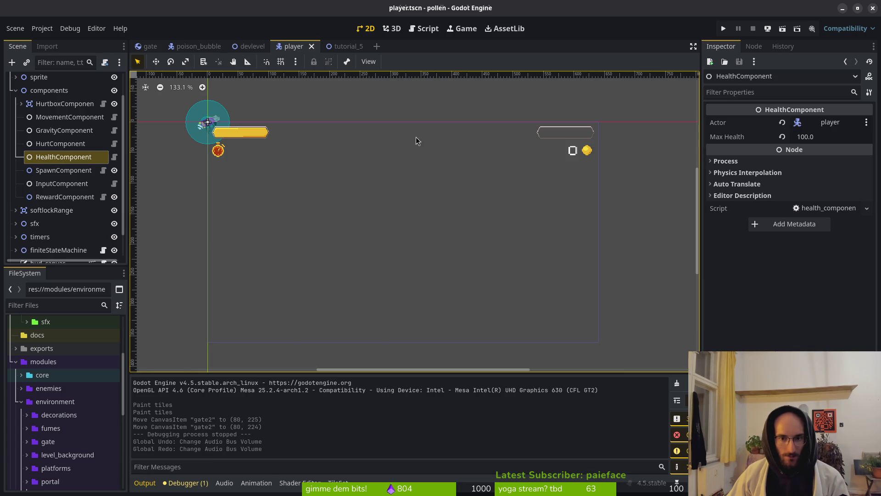
{"action": "left_click", "coordinate": [826, 135]}
{"action": "type", "text": "5"}
{"action": "key", "text": "Return"}
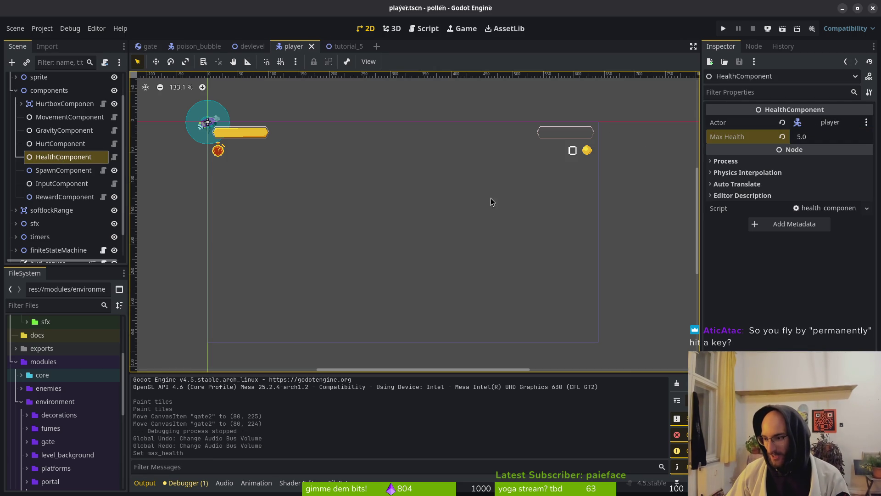
Step: Launch the game from the main menu and lift the bee off the cave floor
{"action": "left_click", "coordinate": [720, 24]}
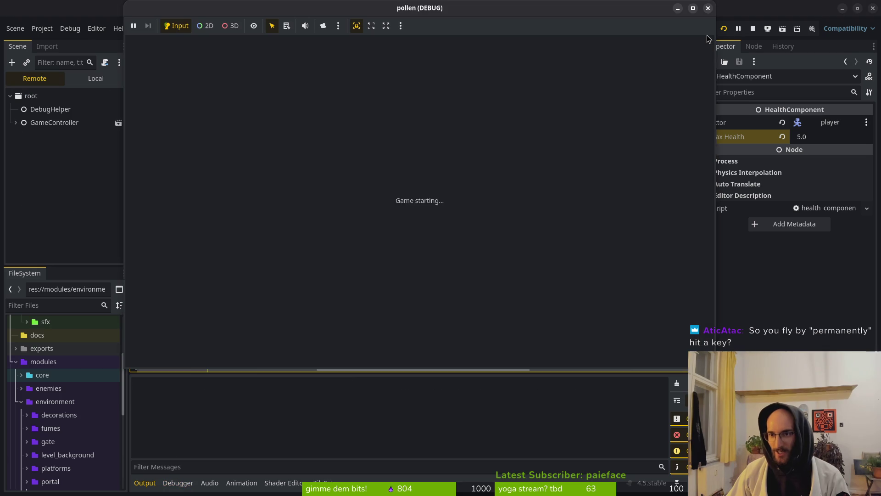
{"action": "key", "text": "Return"}
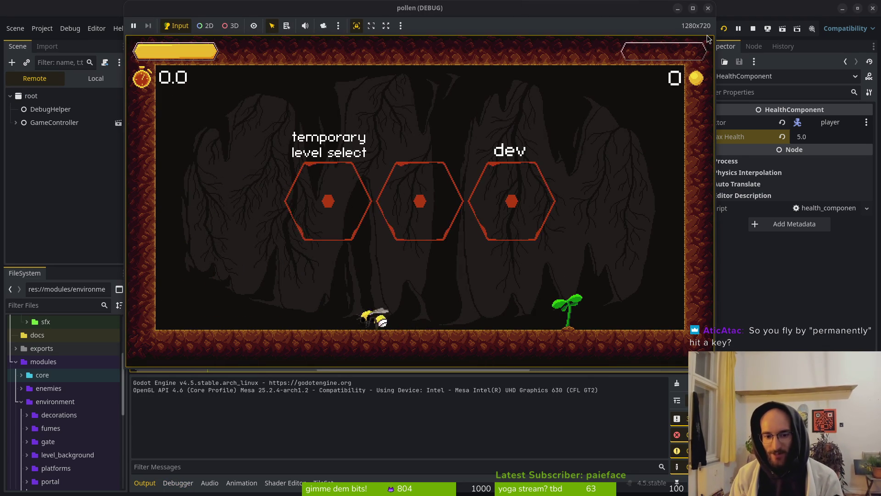
{"action": "key", "text": "space"}
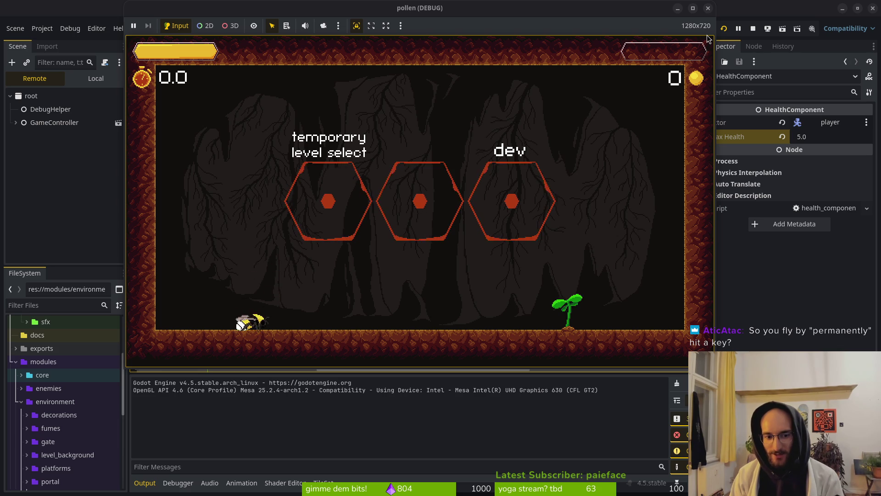
{"action": "key", "text": "space"}
{"action": "key", "text": "space"}
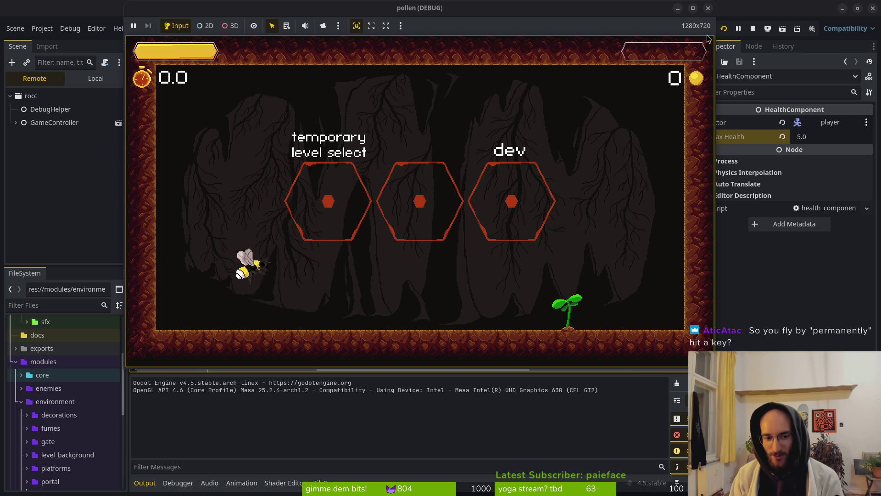
{"action": "key", "text": "space"}
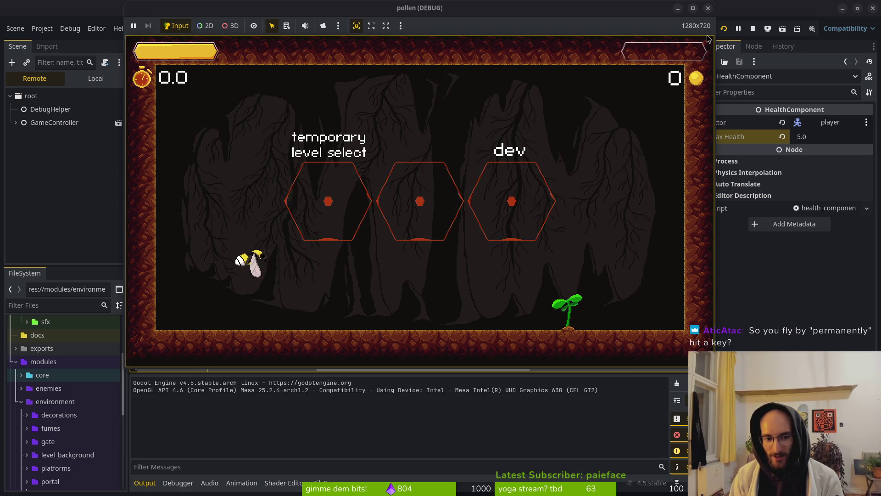
Step: Flap the bee higher, hover it, then let it drop and hop along the ground
{"action": "key", "text": "space"}
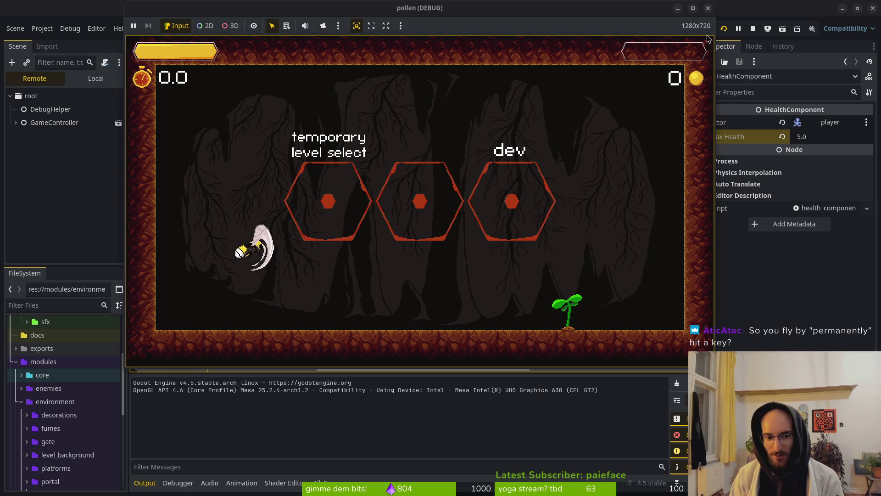
{"action": "key", "text": "space"}
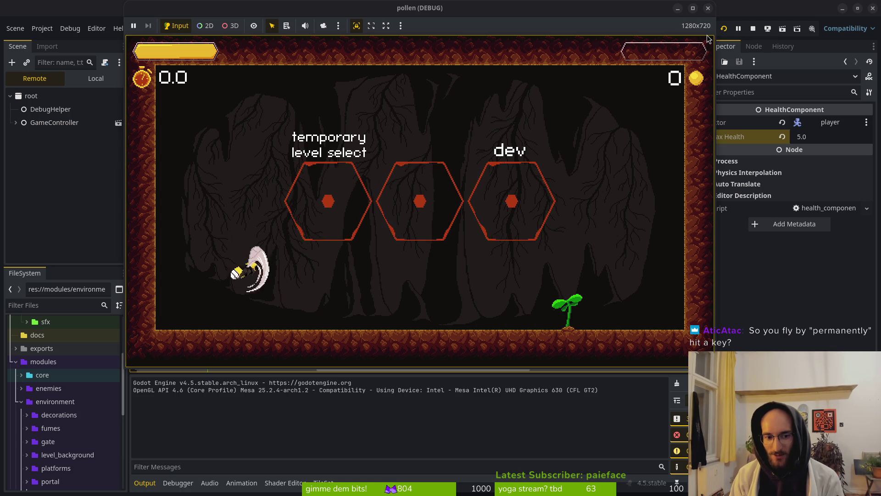
{"action": "key", "text": "space"}
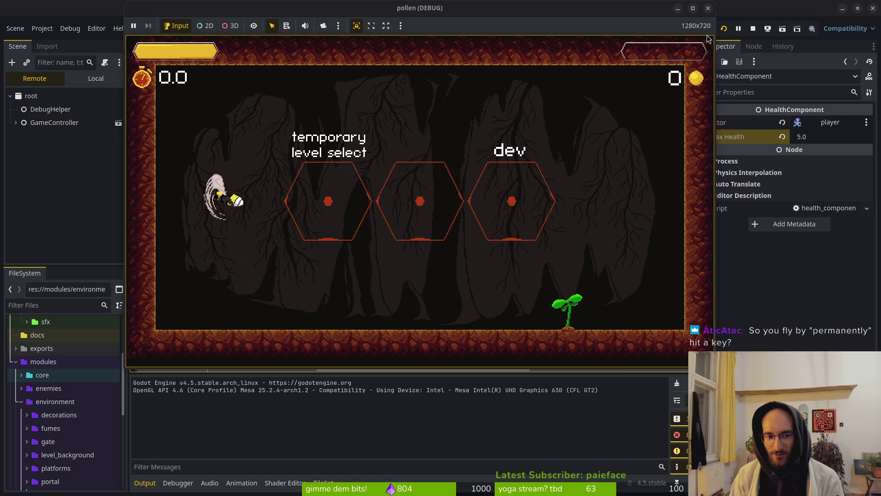
{"action": "key", "text": "space"}
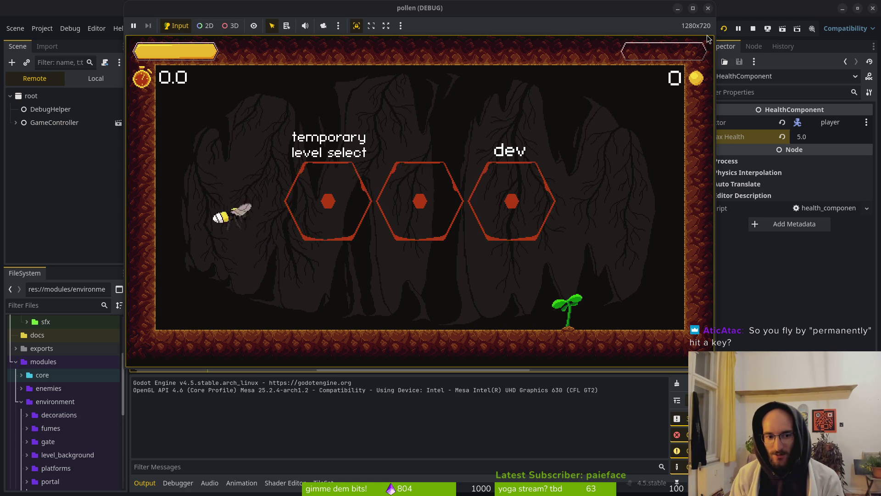
{"action": "key", "text": "space"}
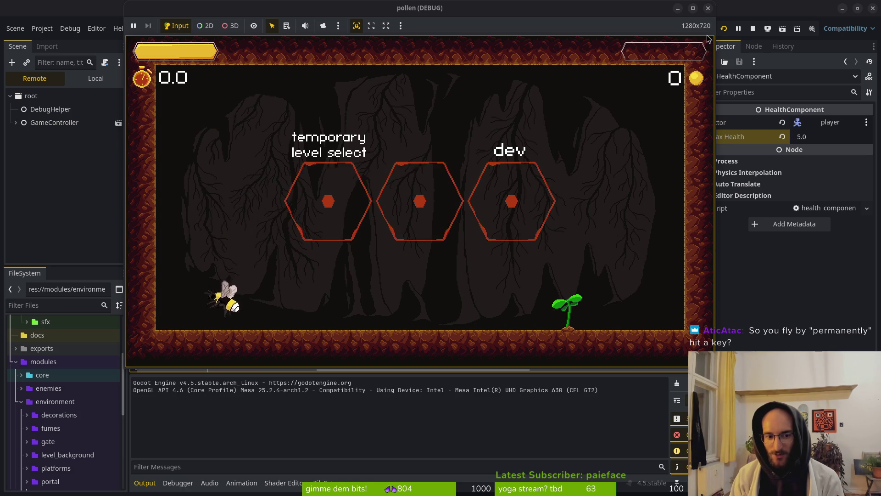
{"action": "key", "text": "space"}
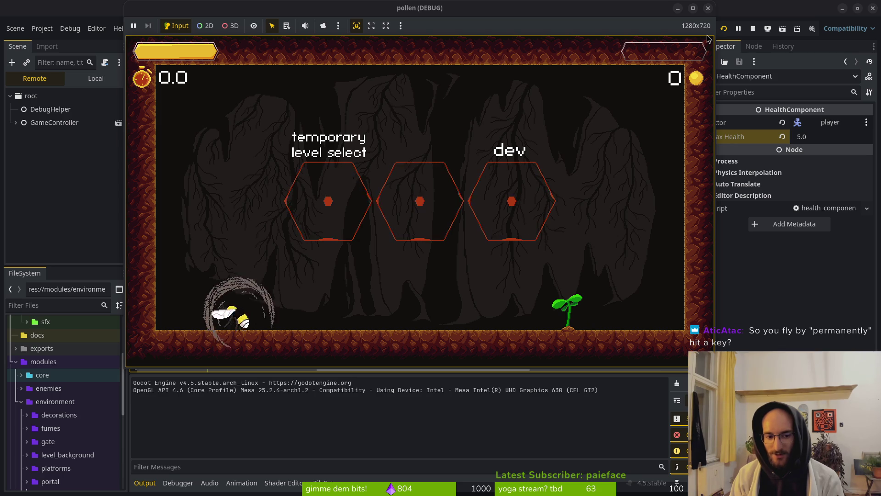
{"action": "key", "text": "space"}
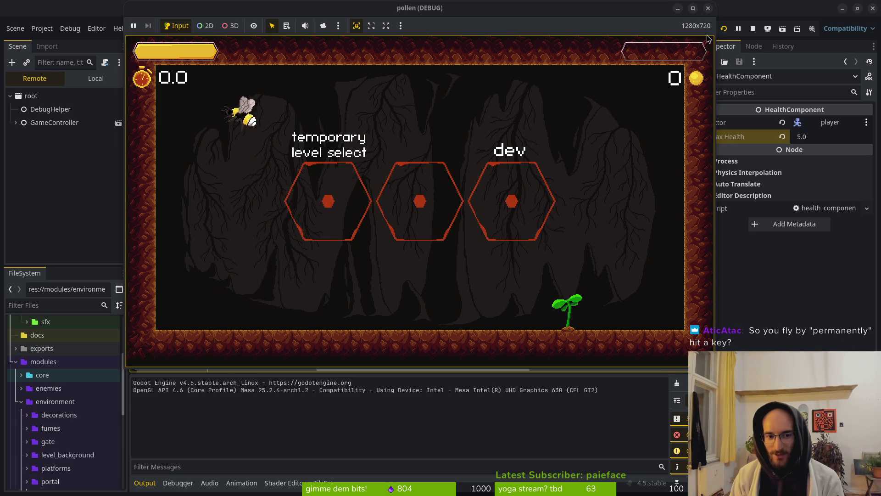
Step: Steer the bee left and right across the cave near the signs, then switch to the joust search
{"action": "key", "text": "Right"}
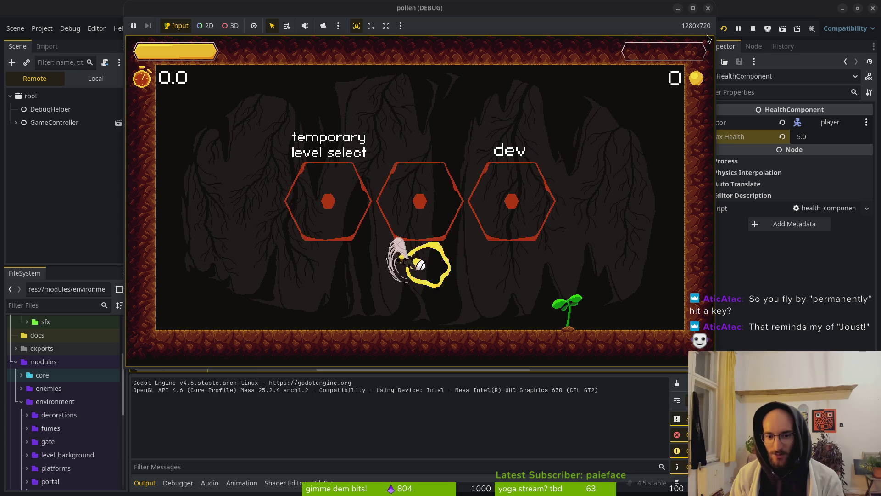
{"action": "key", "text": "Left"}
{"action": "key", "text": "space"}
{"action": "key", "text": "Right"}
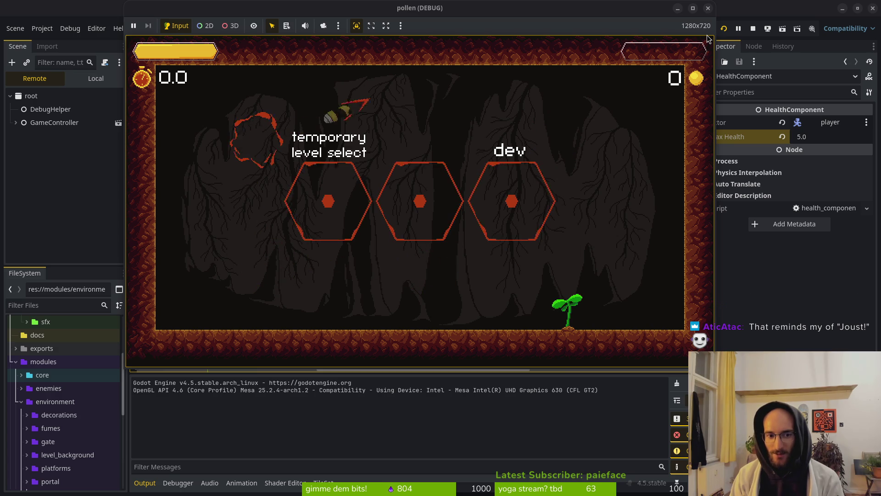
{"action": "key", "text": "Left"}
{"action": "key", "text": "Right"}
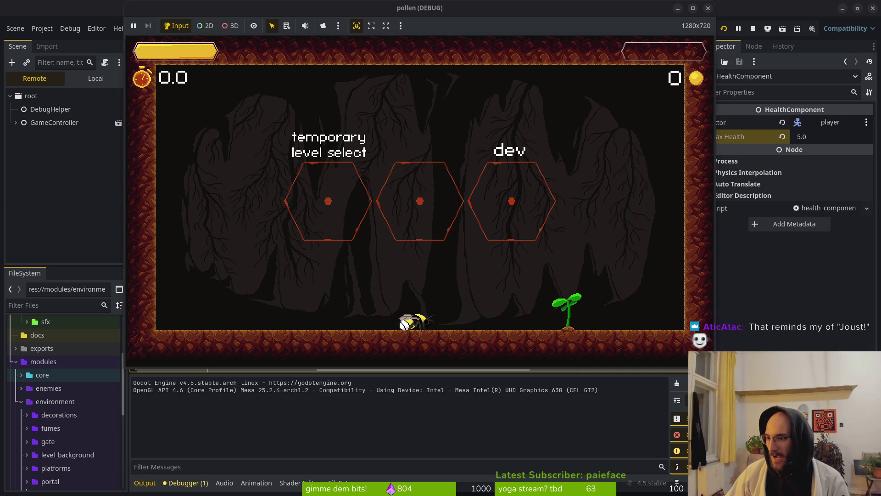
{"action": "key", "text": "alt+Tab"}
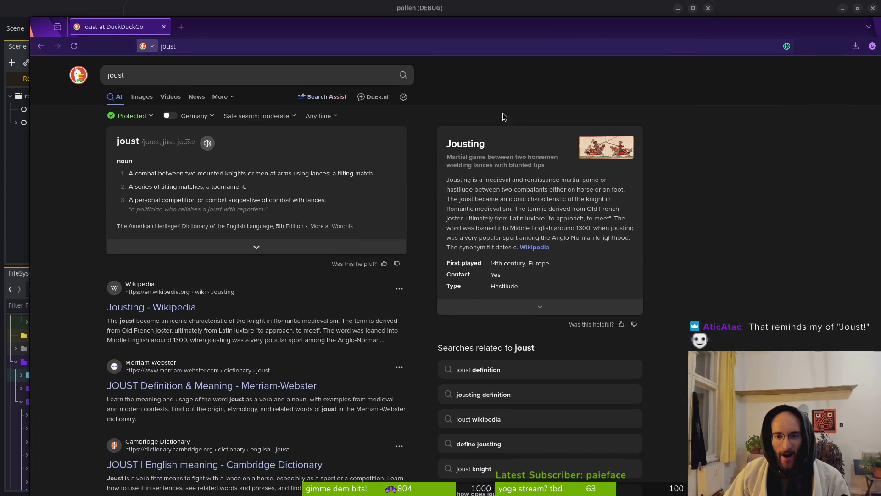
Step: Refine the search to 'joust video game' and return to its results
{"action": "left_click", "coordinate": [187, 83]}
{"action": "left_click", "coordinate": [174, 128]}
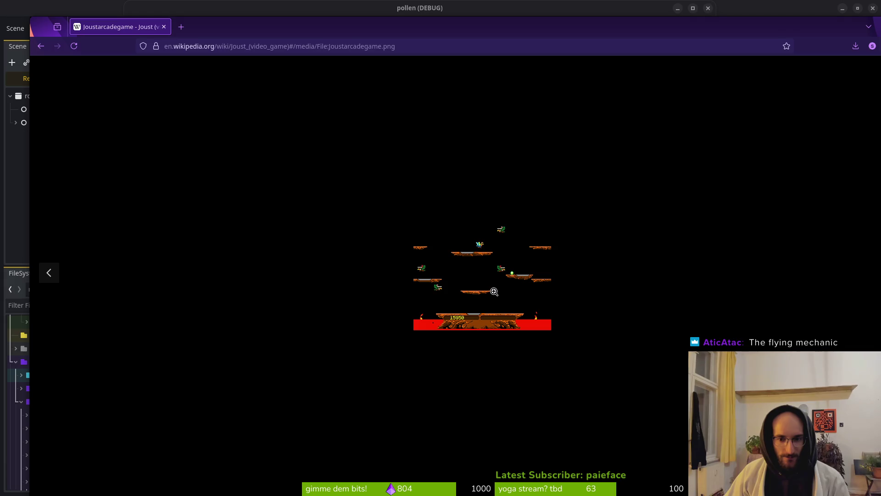
{"action": "left_click", "coordinate": [40, 47]}
{"action": "left_click", "coordinate": [40, 46]}
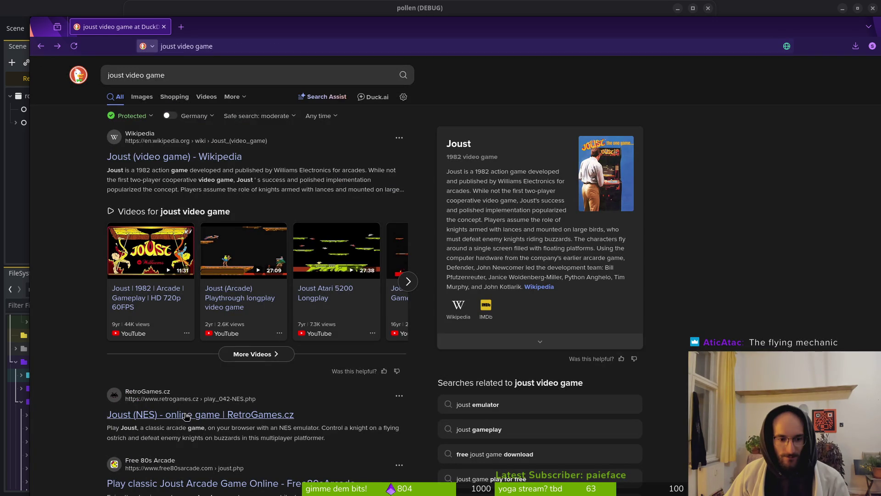
Step: Play the Joust arcade longplay video skipped ahead to gameplay, then open a new tab
{"action": "left_click", "coordinate": [228, 298]}
{"action": "left_click", "coordinate": [285, 405]}
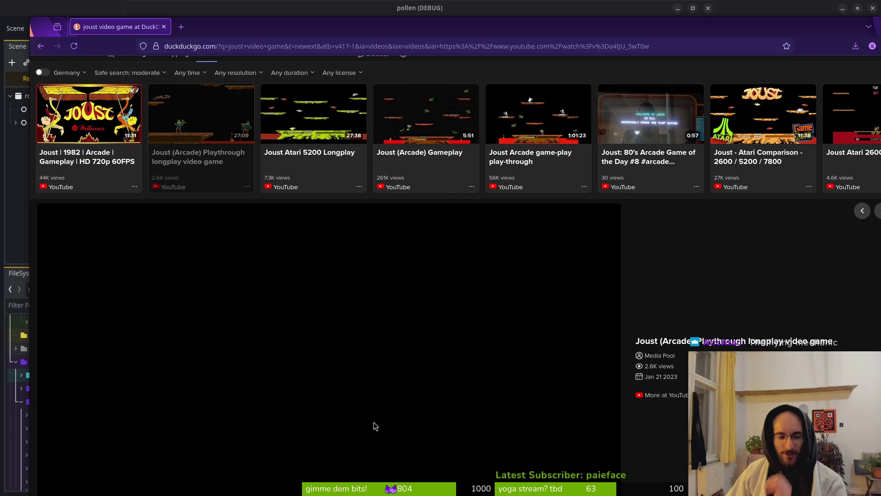
{"action": "scroll", "coordinate": [390, 297], "scroll_direction": "down", "scroll_amount": 2}
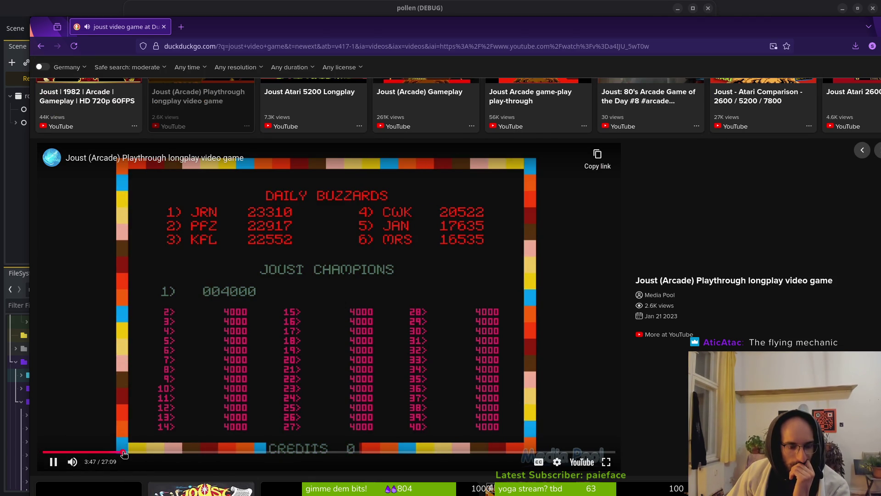
{"action": "left_click", "coordinate": [126, 453]}
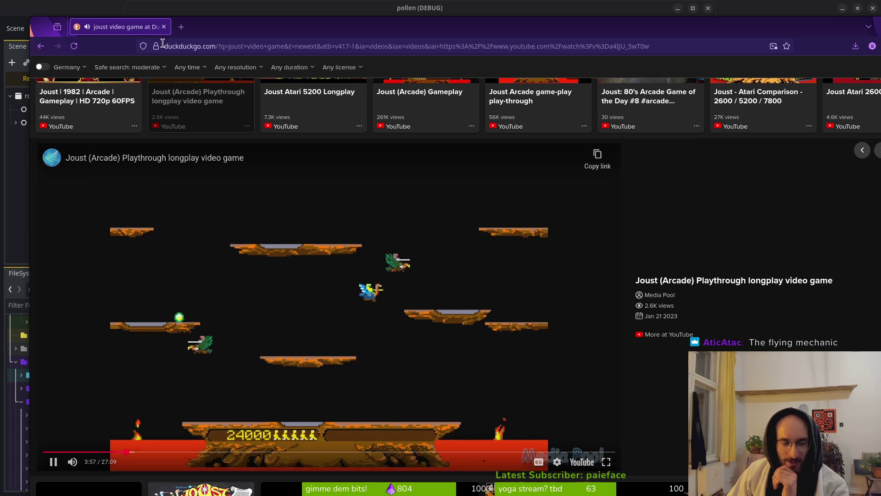
{"action": "key", "text": "ctrl+t"}
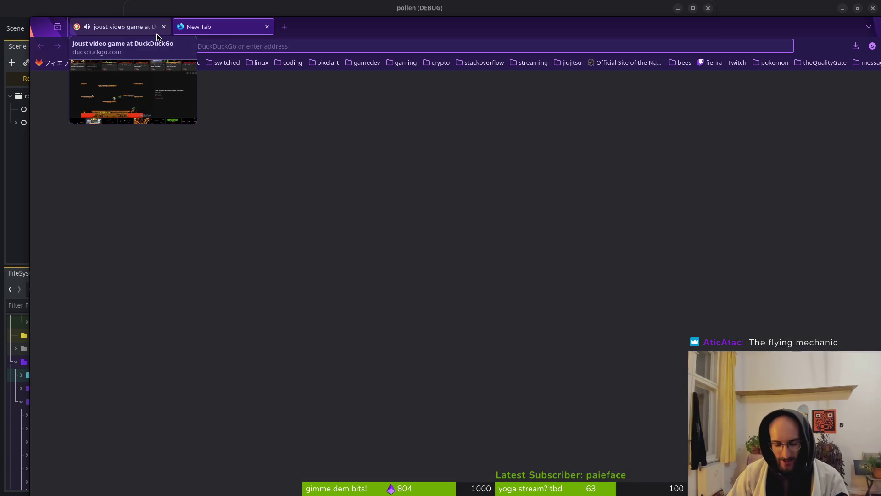
Step: Search the web for 'scourgebringer' and close the Joust video tab
{"action": "type", "text": "scourgebringer"}
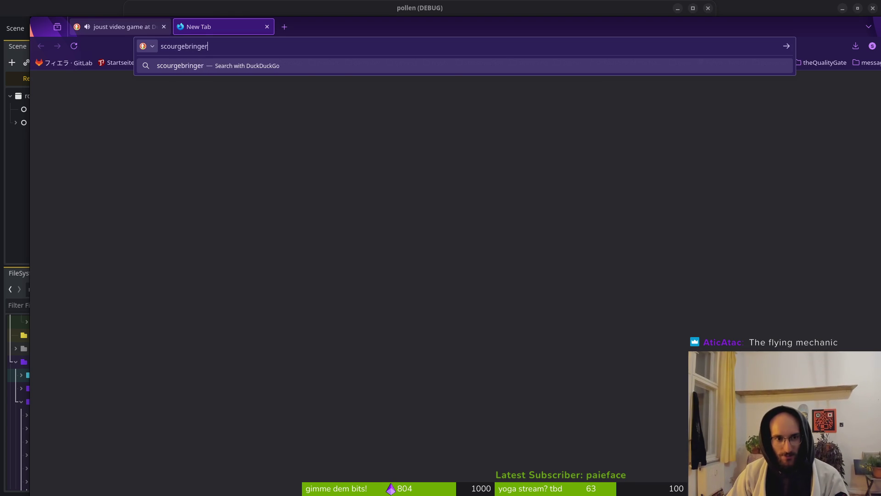
{"action": "key", "text": "Return"}
{"action": "left_click", "coordinate": [165, 28]}
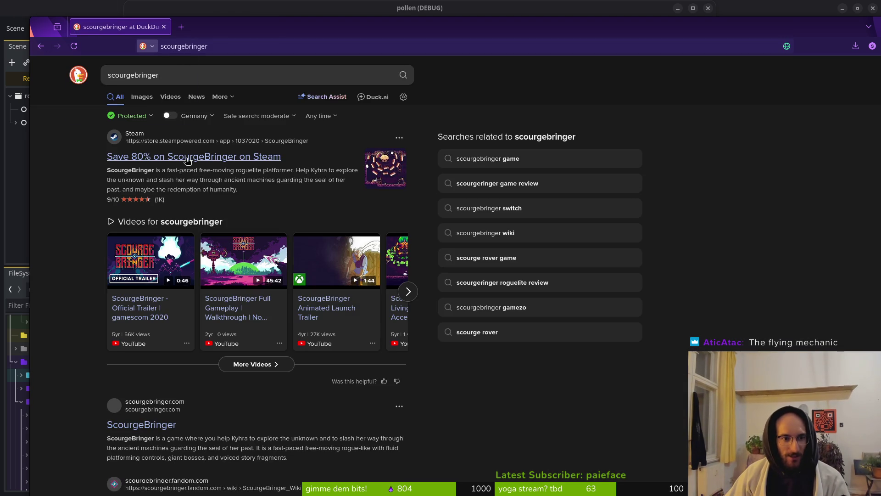
Step: Play the ScourgeBringer Full Gameplay video in a maximized window, starting around 7:54
{"action": "left_click", "coordinate": [232, 307]}
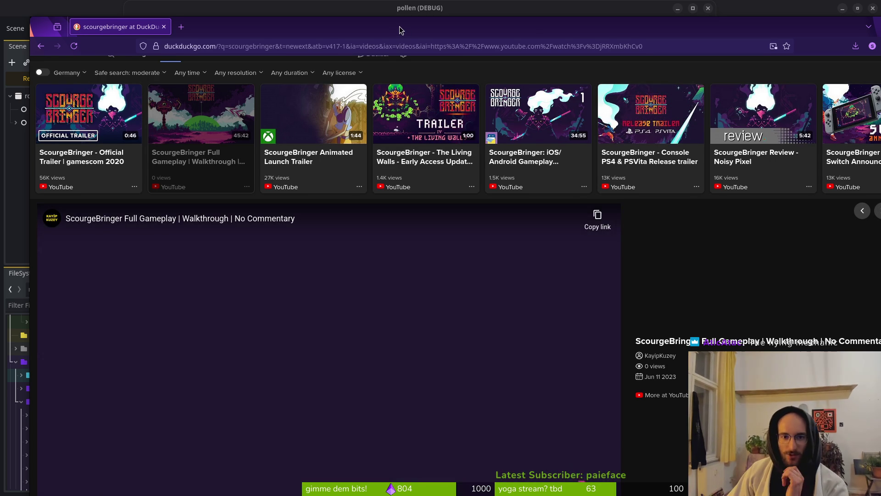
{"action": "double_click", "coordinate": [400, 26]}
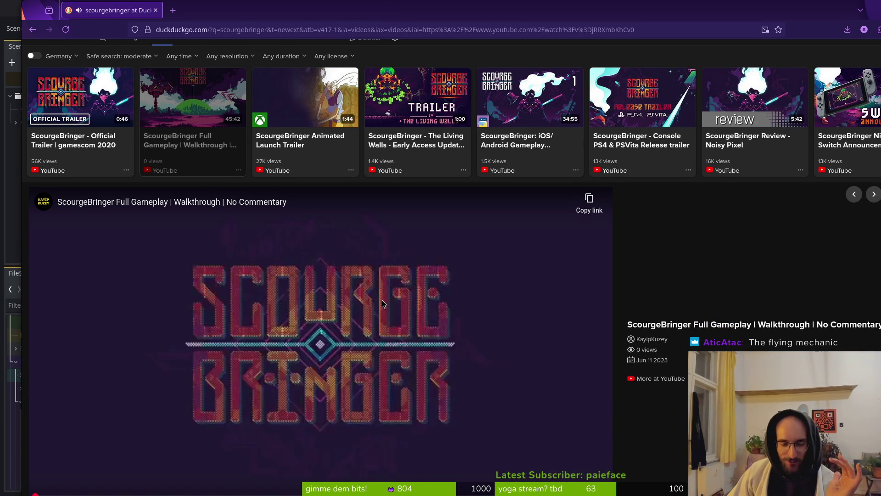
{"action": "scroll", "coordinate": [382, 299], "scroll_direction": "down", "scroll_amount": 2}
{"action": "left_click", "coordinate": [133, 436]}
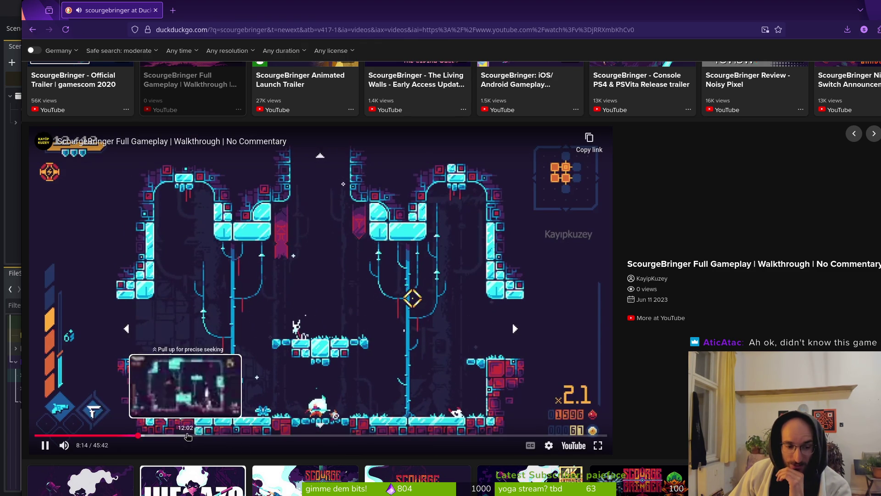
Step: Skip the walkthrough ahead through 13, 22 and 34 minutes to 35:52, then return to the pollen game
{"action": "left_click", "coordinate": [198, 435]}
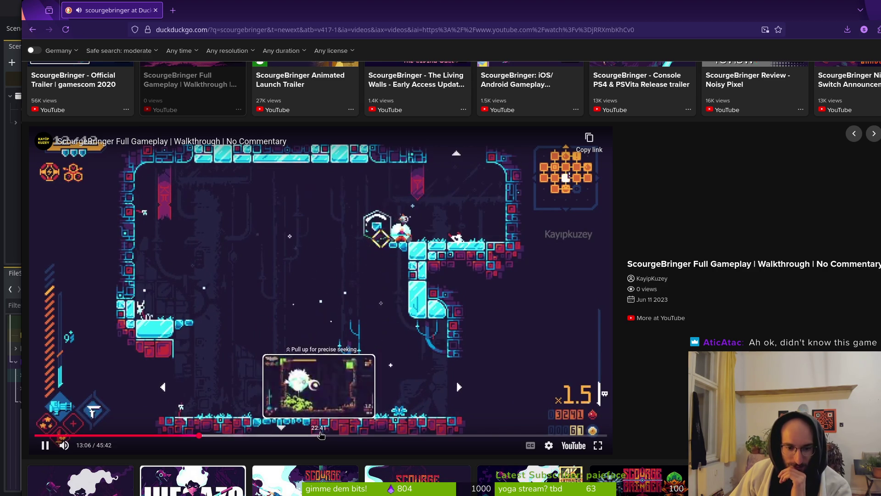
{"action": "left_click", "coordinate": [320, 435]}
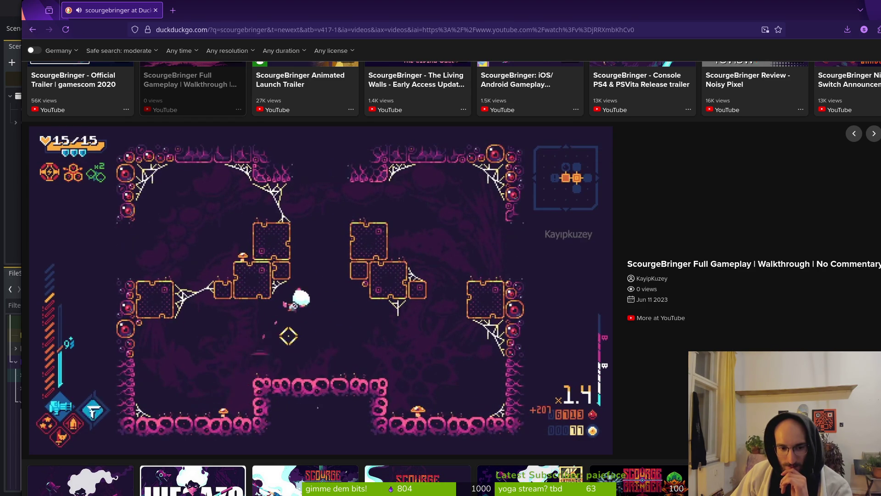
{"action": "left_click_drag", "start_coordinate": [388, 437], "coordinate": [472, 439]}
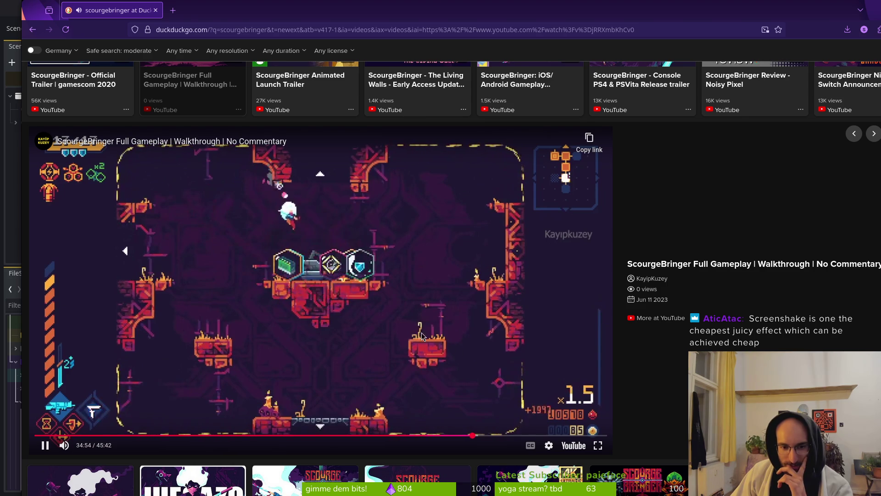
{"action": "left_click", "coordinate": [486, 435]}
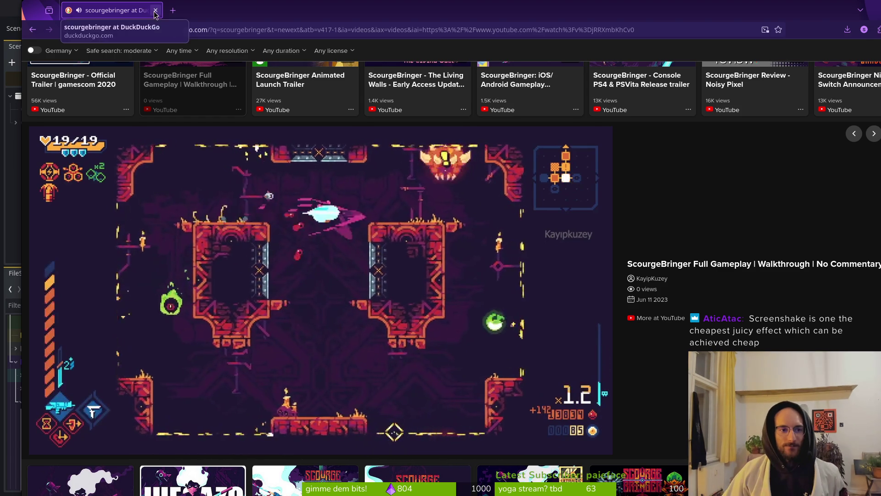
{"action": "key", "text": "alt+Tab"}
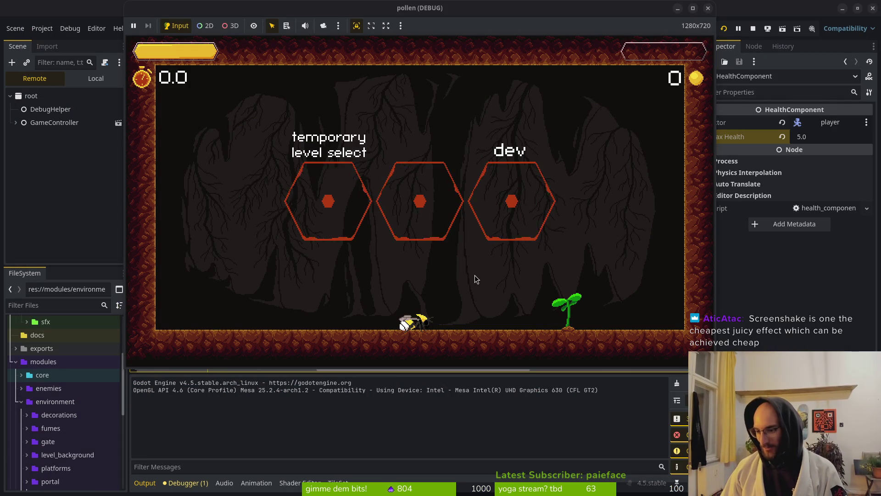
Step: Slash and fly the bee onto the plant, browse the skill tree, then close it
{"action": "left_click", "coordinate": [607, 133]}
{"action": "key", "text": "d"}
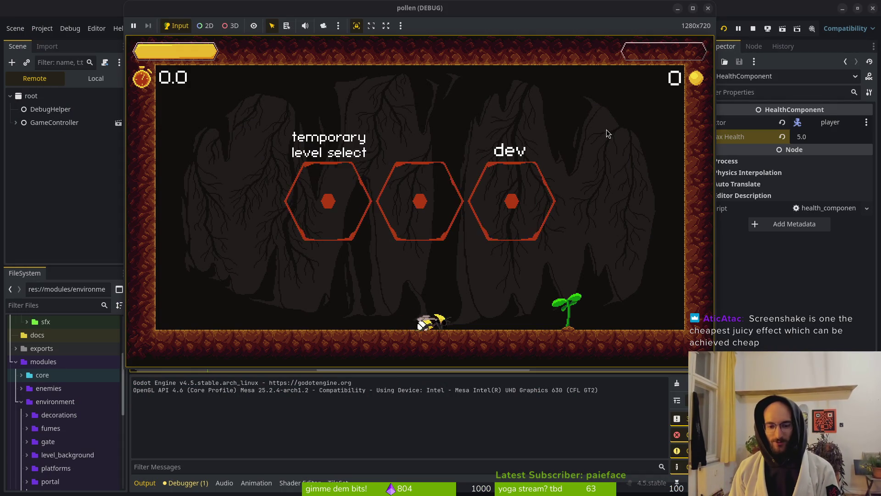
{"action": "key", "text": "w"}
{"action": "left_click", "coordinate": [607, 130]}
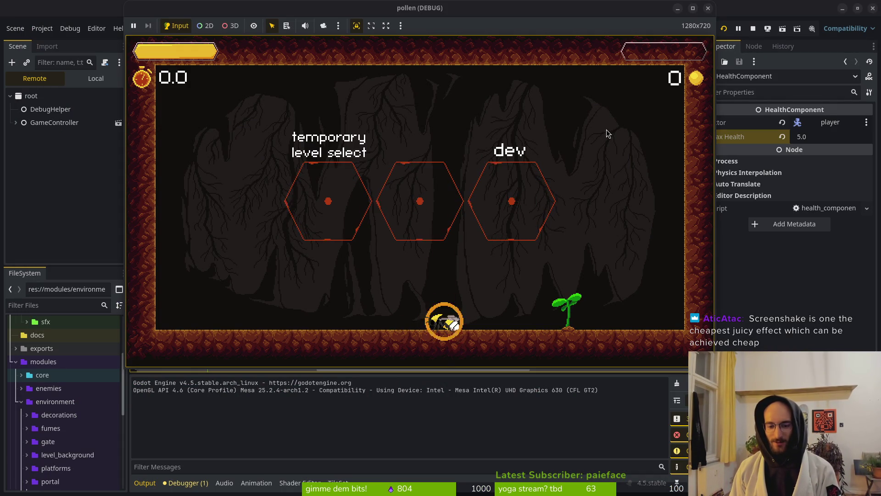
{"action": "key", "text": "d"}
{"action": "key", "text": "e"}
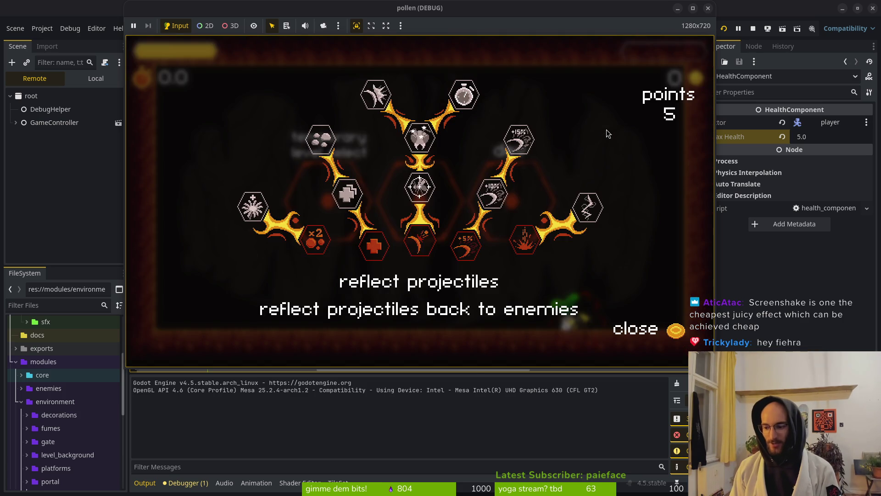
{"action": "key", "text": "d"}
{"action": "key", "text": "d"}
{"action": "key", "text": "e"}
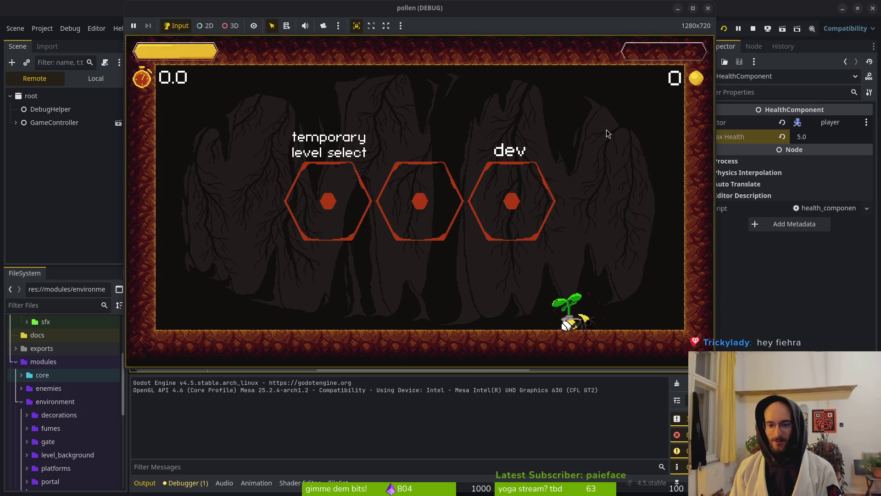
Step: Test jumps, shockwave ground slams and slashes while moving the bee left
{"action": "key", "text": "space"}
{"action": "key", "text": "s"}
{"action": "key", "text": "a"}
{"action": "left_click", "coordinate": [607, 130]}
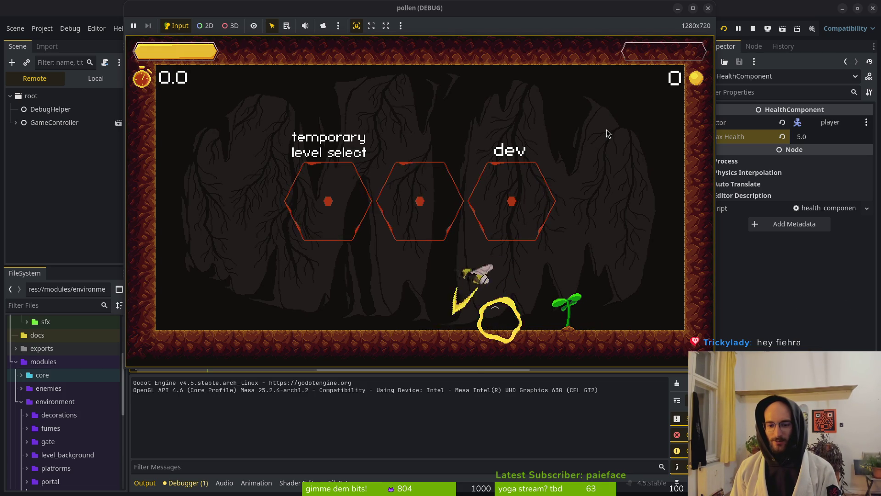
{"action": "key", "text": "s"}
{"action": "key", "text": "a"}
{"action": "key", "text": "space"}
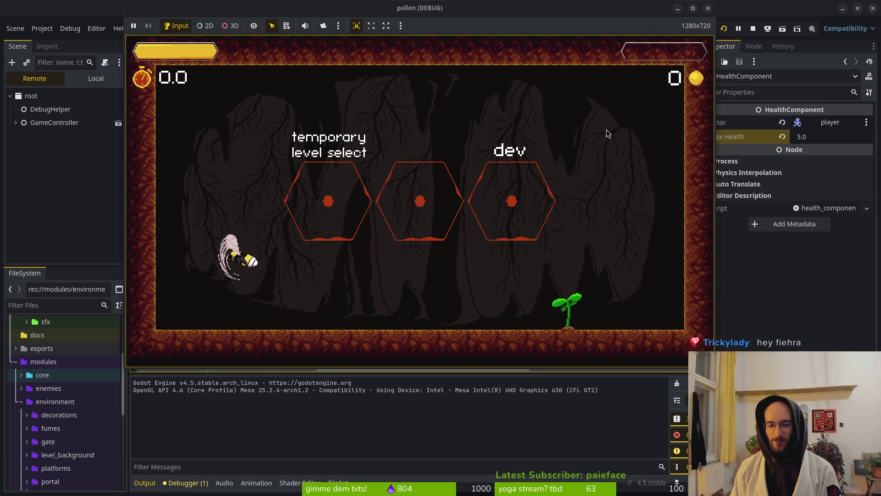
Step: Dash to the left wall, return right and attack mid-cave so the hexagons fill with pollen
{"action": "left_click", "coordinate": [607, 130]}
{"action": "key", "text": "a"}
{"action": "key", "text": "d"}
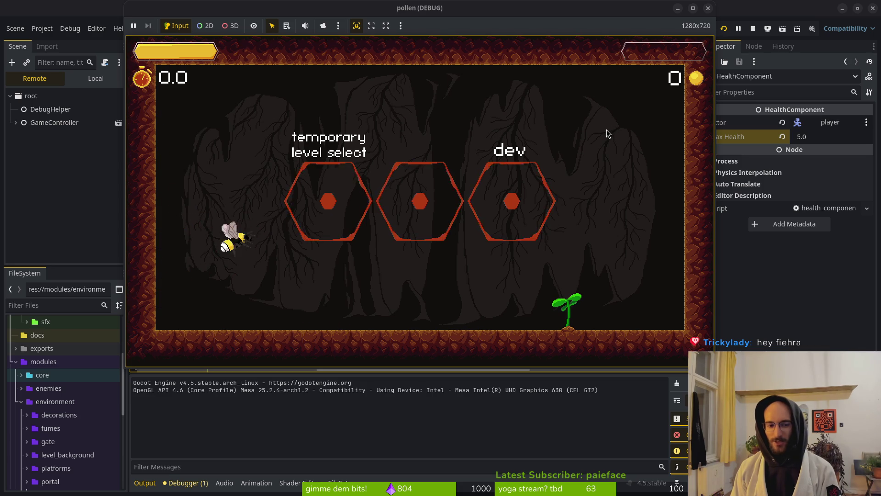
{"action": "left_click", "coordinate": [607, 129]}
{"action": "key", "text": "d"}
{"action": "key", "text": "space"}
{"action": "left_click", "coordinate": [607, 129]}
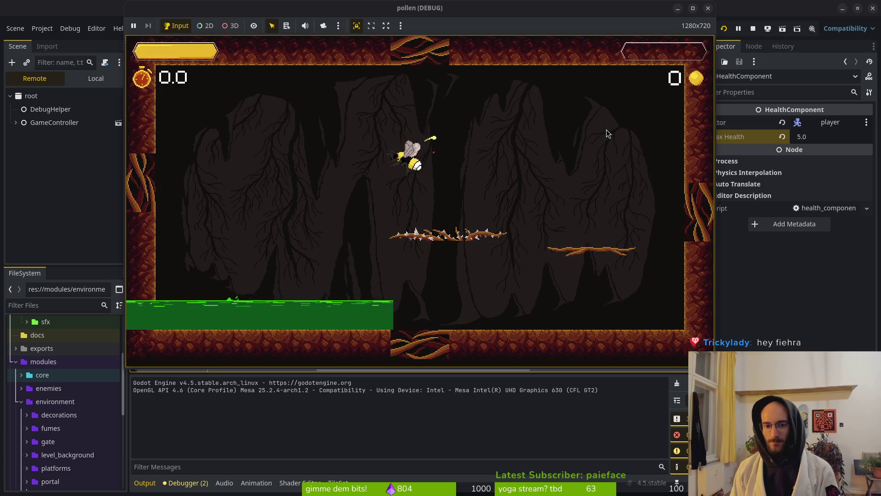
Step: Slash the small flying enemy, dash left and reflect its yellow orbs back
{"action": "left_click", "coordinate": [607, 129]}
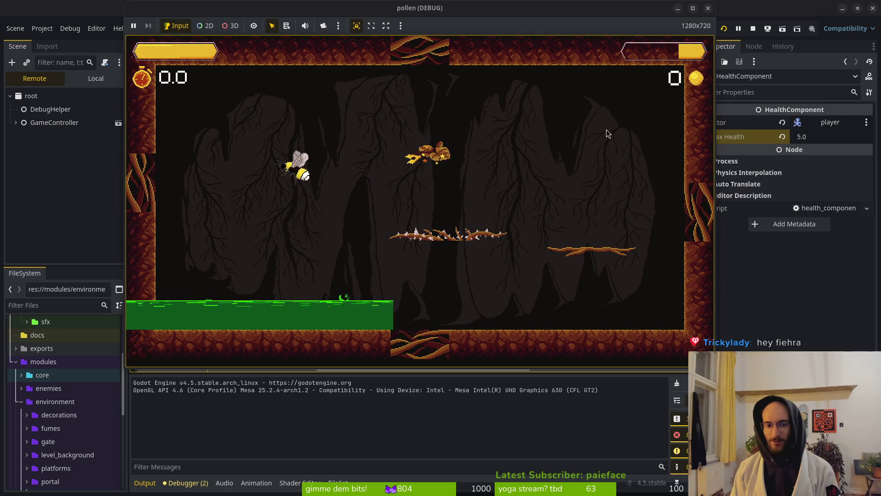
{"action": "key", "text": "Left"}
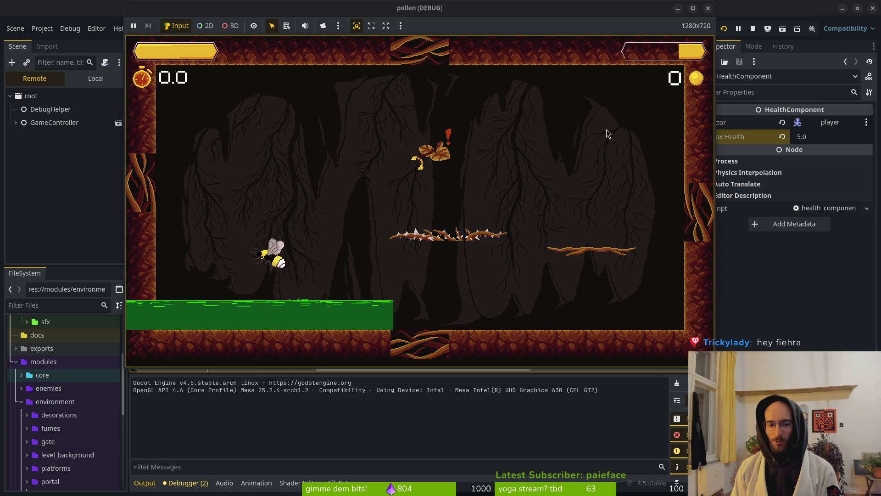
{"action": "left_click", "coordinate": [607, 129]}
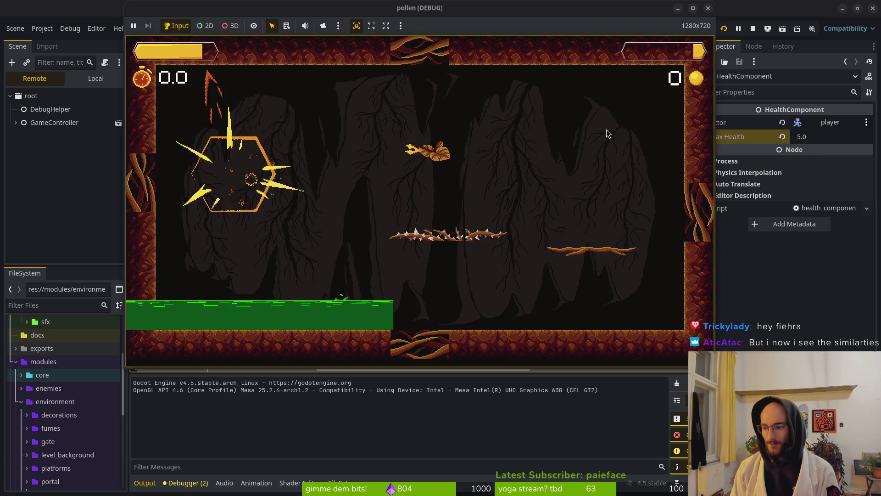
{"action": "key", "text": "Left"}
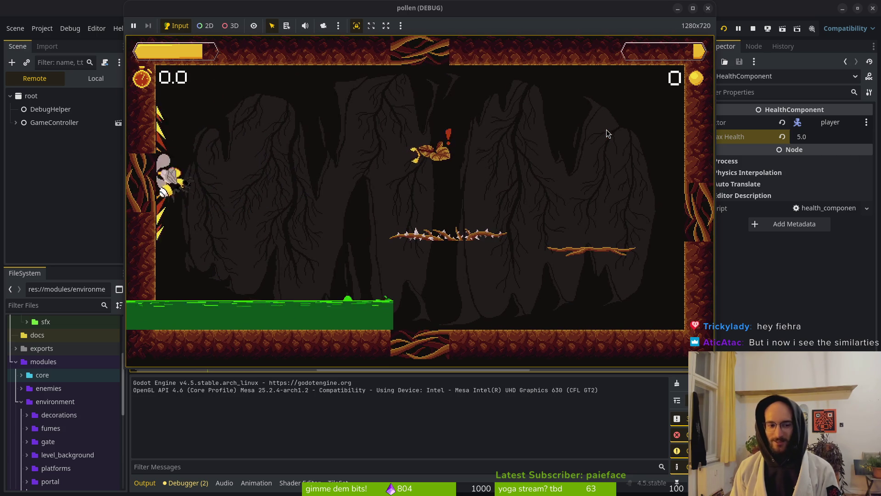
{"action": "left_click", "coordinate": [607, 130]}
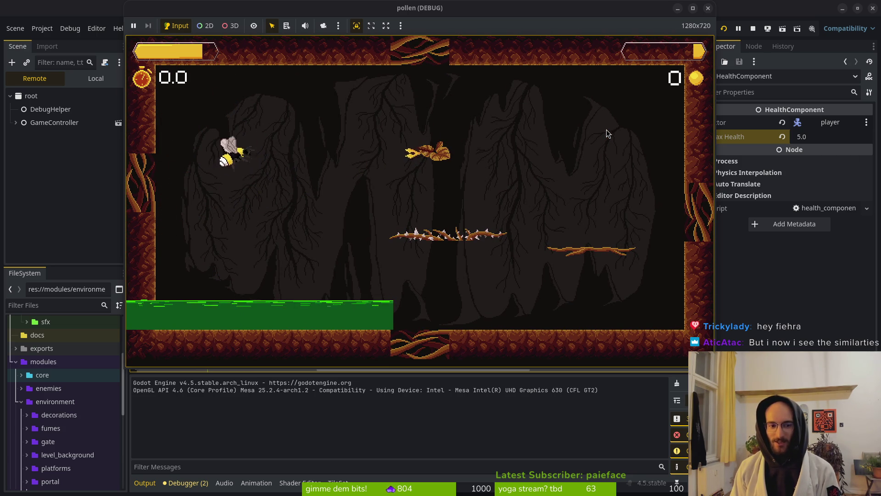
Step: Fly the bee up onto the left wall, slide down and fly off across the cave
{"action": "key", "text": "Up"}
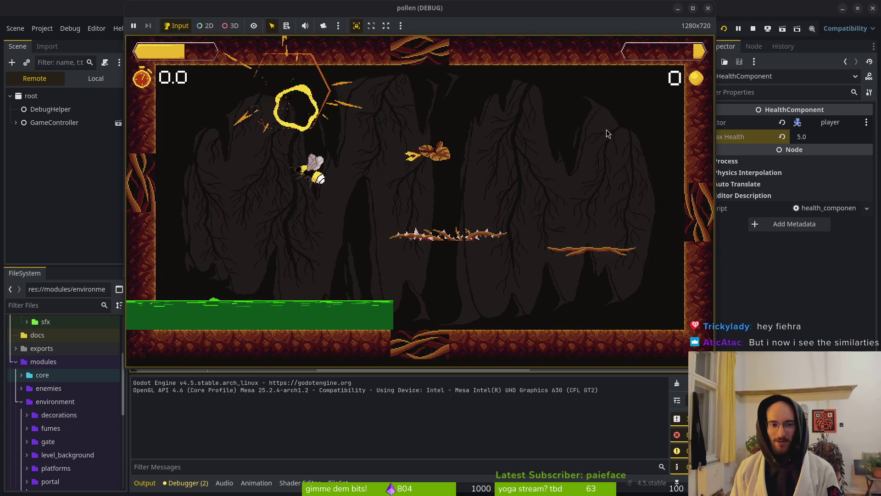
{"action": "key", "text": "Left"}
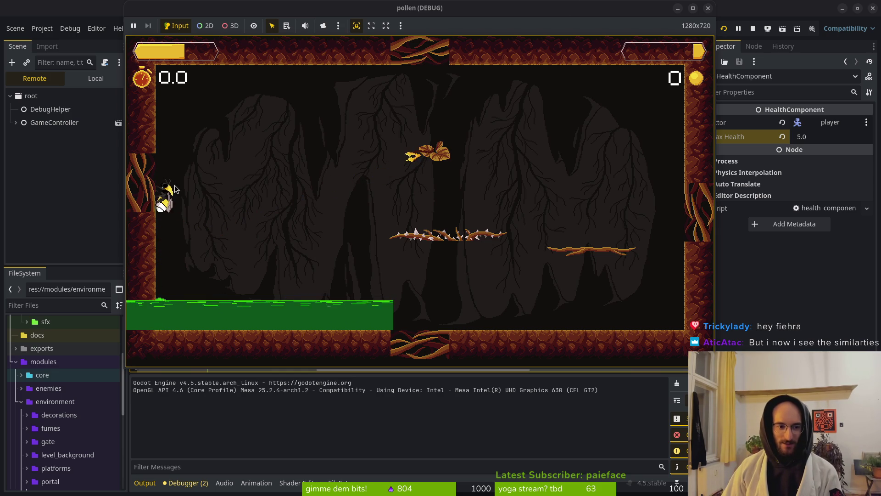
{"action": "key", "text": "Left"}
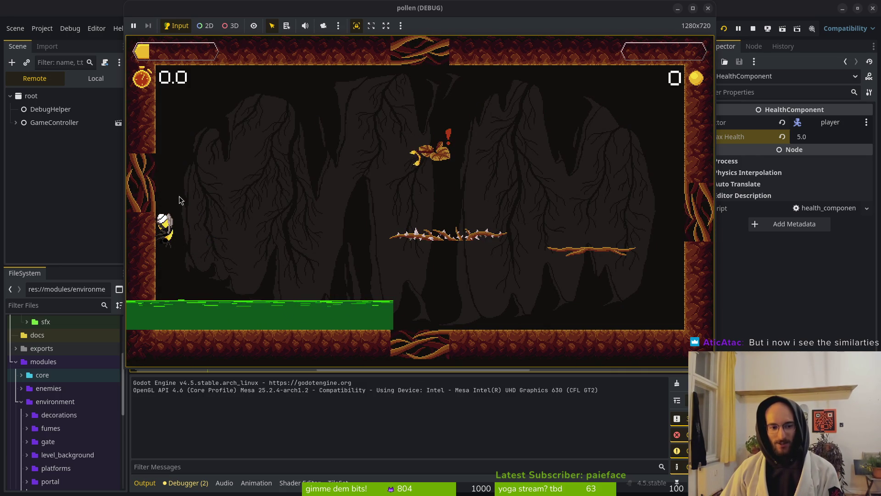
{"action": "key", "text": "space"}
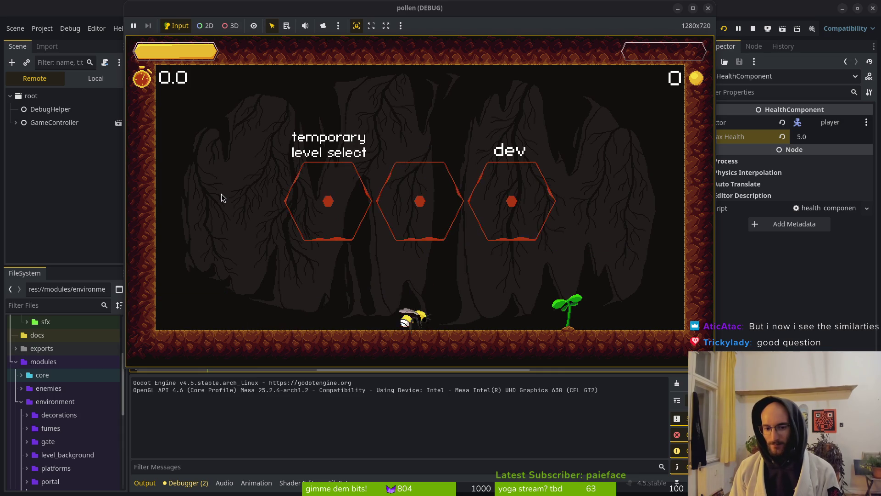
{"action": "key", "text": "space"}
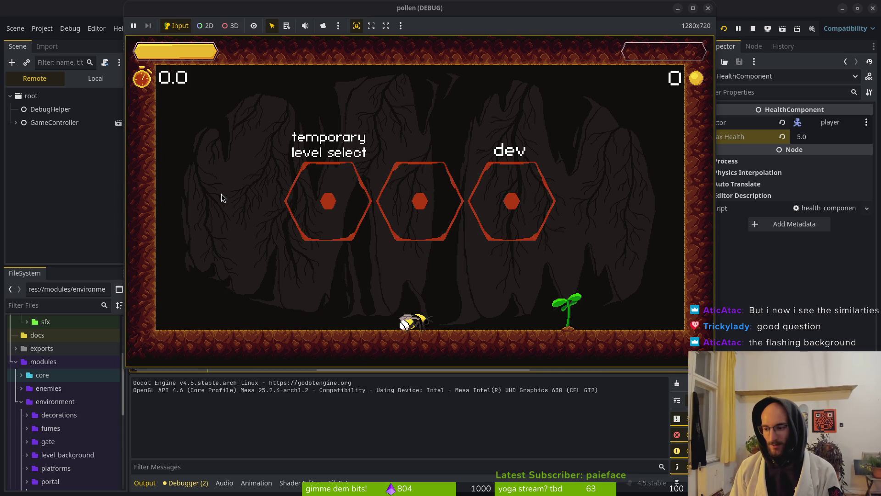
{"action": "key", "text": "Left"}
Step: Dash the bee up-right twice and ground-slam it into the floor to test screen shake
{"action": "key", "text": "space"}
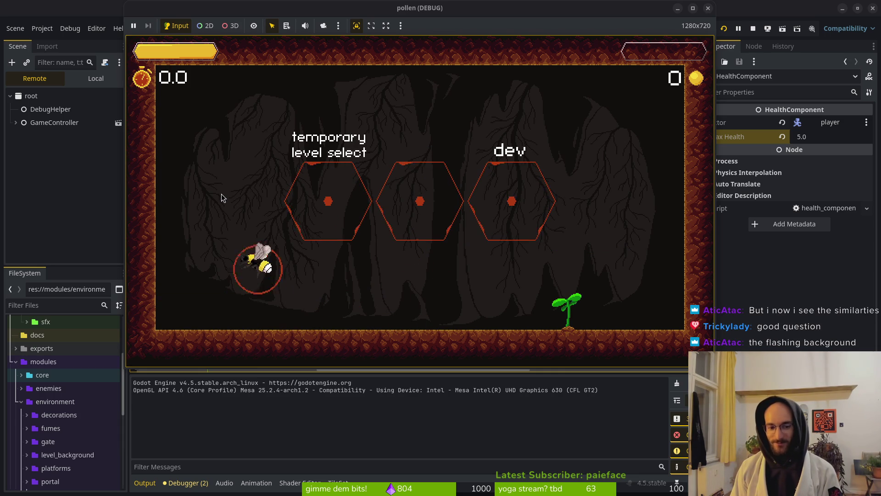
{"action": "key", "text": "shift"}
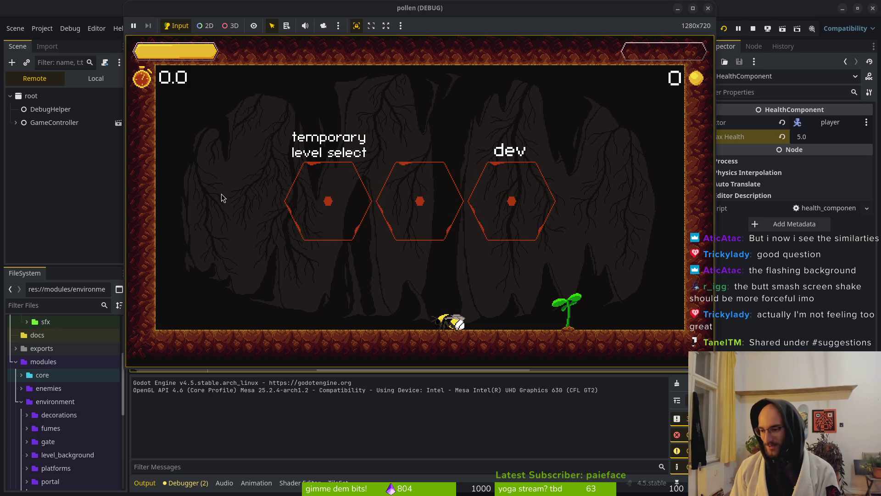
{"action": "key", "text": "space"}
{"action": "key", "text": "Down"}
{"action": "key", "text": "space"}
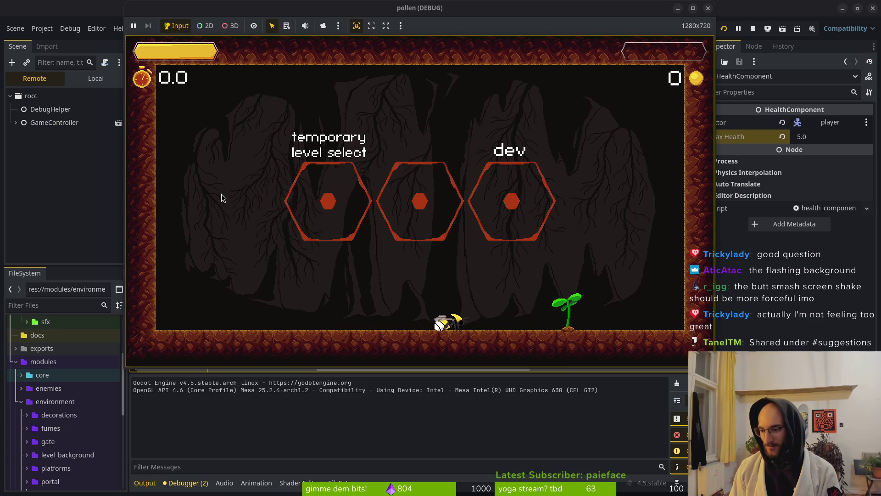
Step: Toggle the window overview on and off, then dismiss the Discord window covering the game
{"action": "key", "text": "super"}
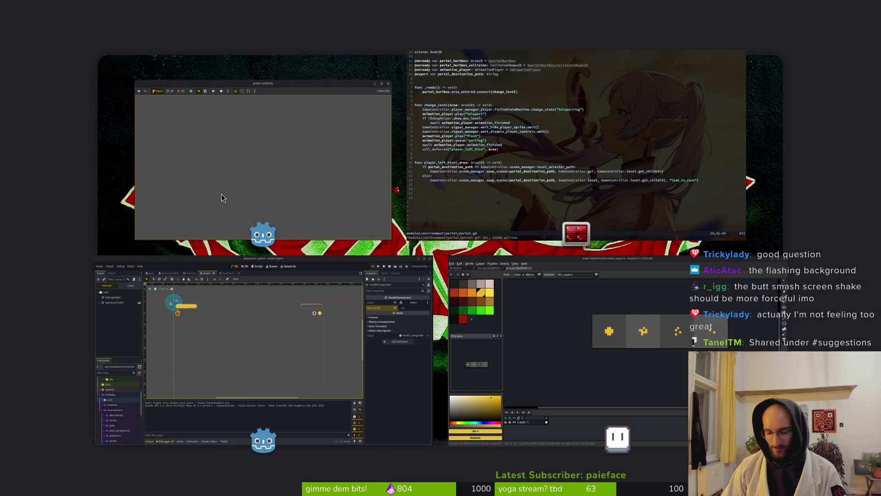
{"action": "key", "text": "super"}
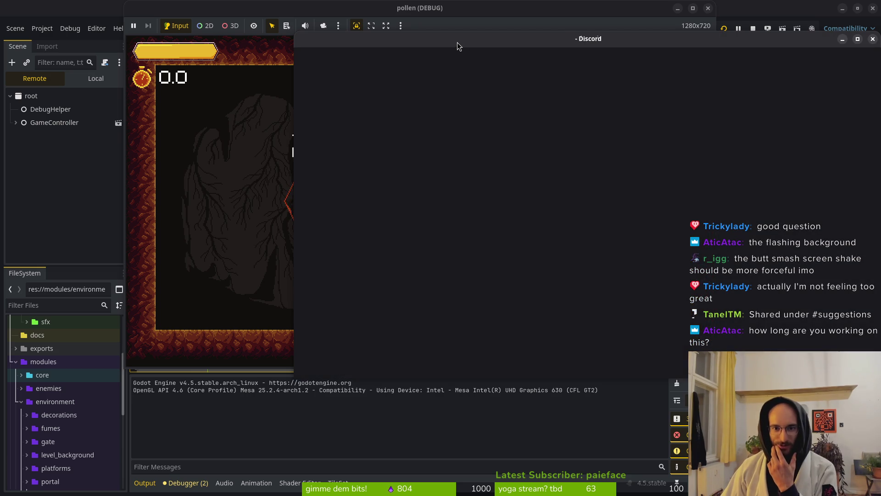
{"action": "left_click", "coordinate": [458, 44]}
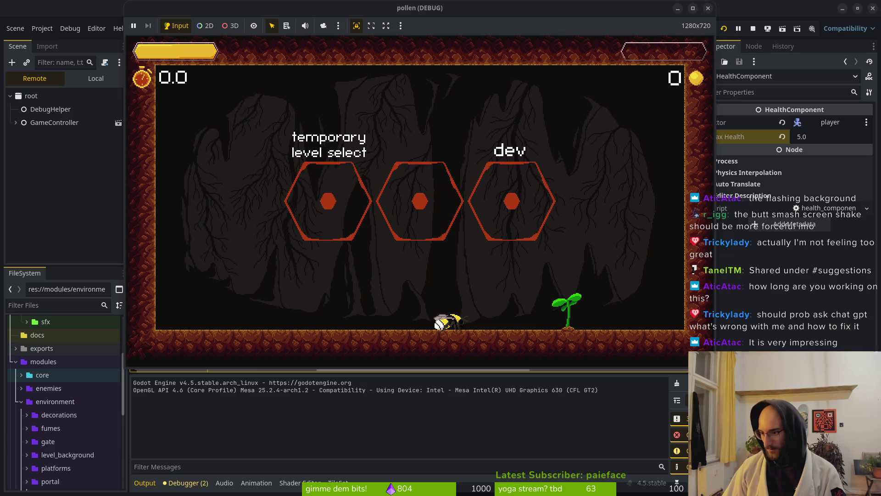
Step: Switch to Discord's #suggestions image showing the cave layout with a thorny tunnel and shooting flower
{"action": "key", "text": "alt+Tab"}
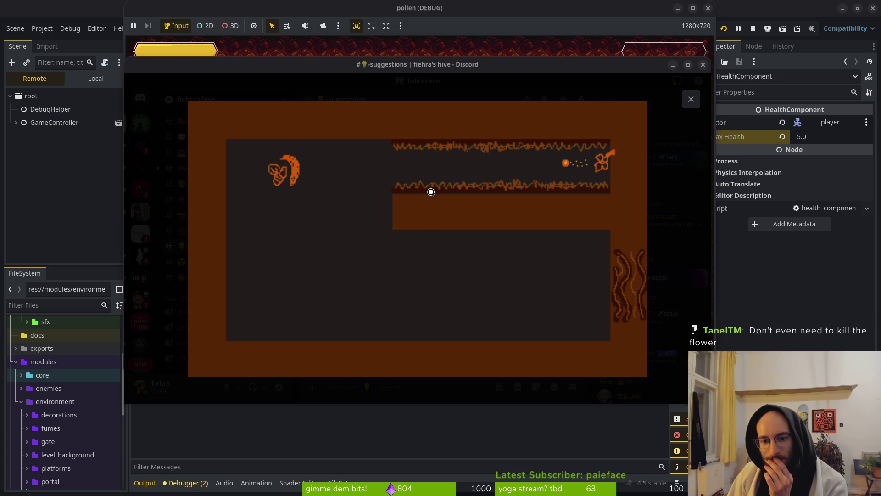
Step: Close the Discord image preview and bring the pollen game's level-select screen to the front
{"action": "left_click", "coordinate": [691, 99]}
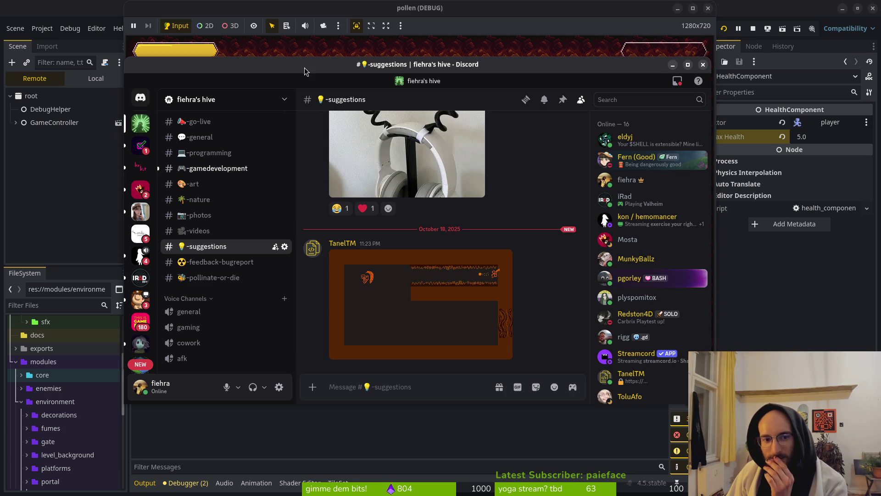
{"action": "left_click", "coordinate": [306, 49]}
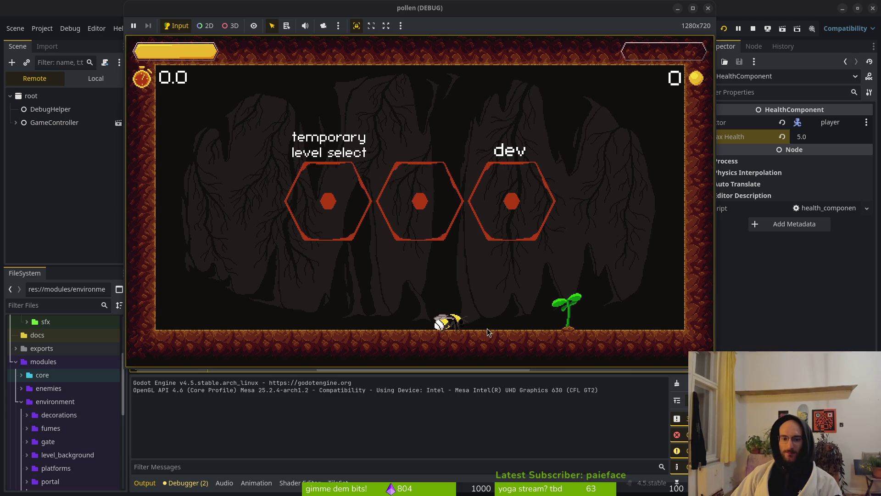
Step: Stop the running pollen debug game and return to the Godot editor
{"action": "left_click", "coordinate": [709, 10]}
{"action": "key", "text": "super+1"}
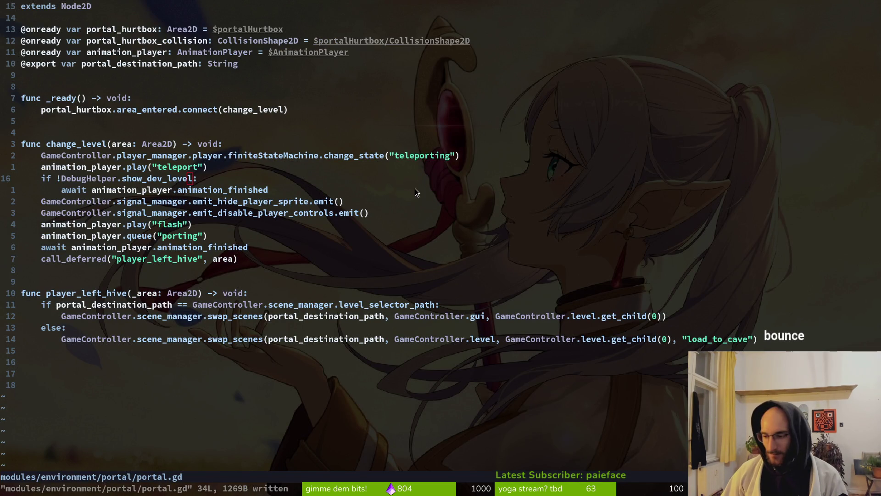
{"action": "key", "text": "alt+Tab"}
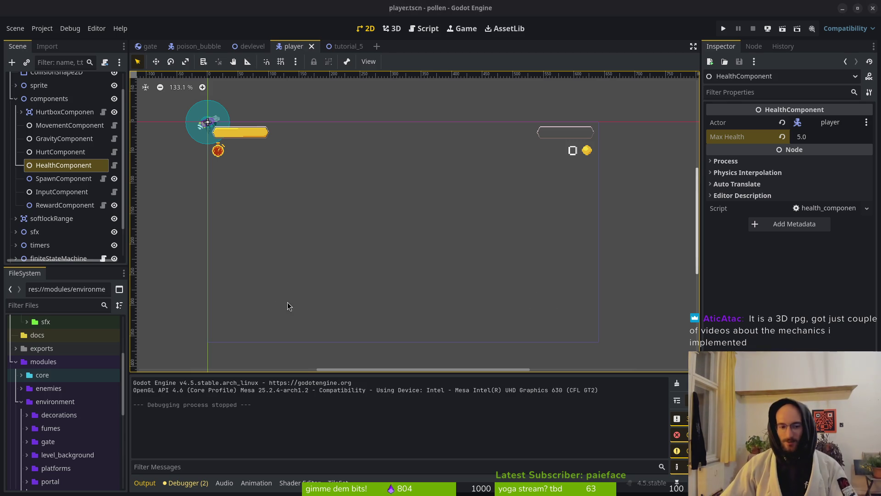
Step: Collapse the components group in the player.tscn scene tree
{"action": "scroll", "coordinate": [361, 231], "scroll_direction": "down", "scroll_amount": 1}
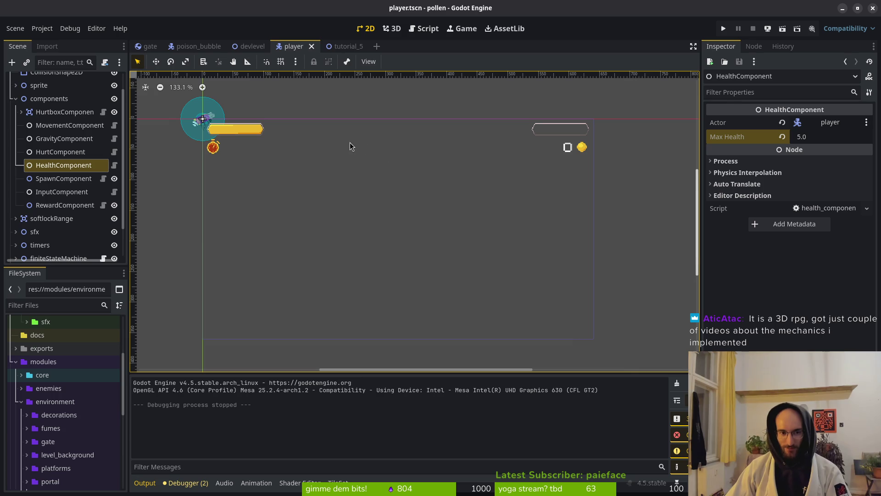
{"action": "left_click", "coordinate": [16, 99]}
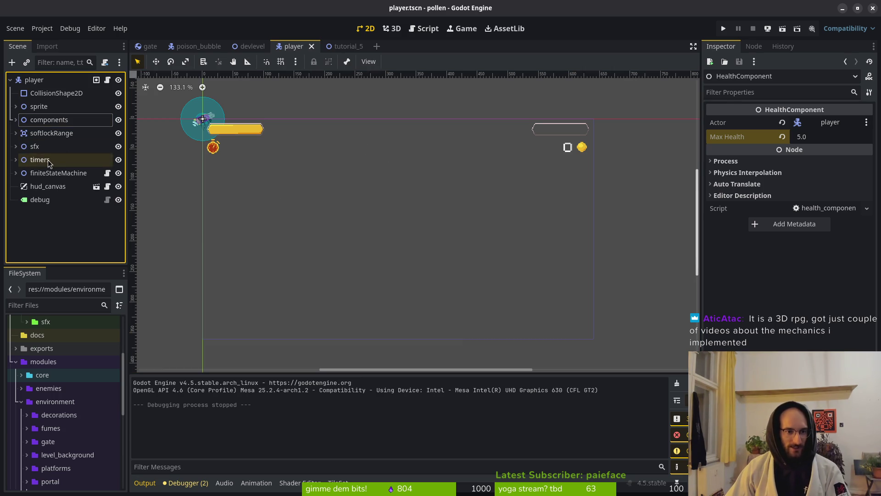
{"action": "scroll", "coordinate": [424, 225], "scroll_direction": "left", "scroll_amount": 1}
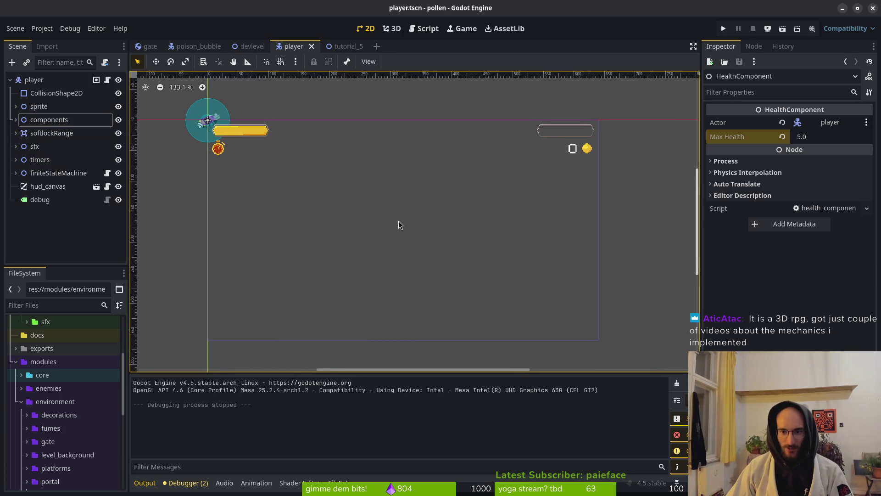
{"action": "key", "text": "alt+Tab"}
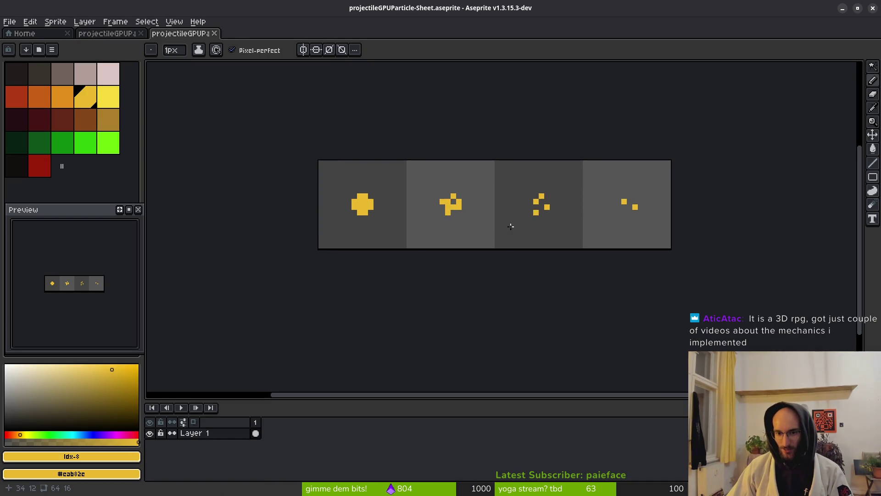
{"action": "scroll", "coordinate": [505, 225], "scroll_direction": "down", "scroll_amount": 1}
{"action": "scroll", "coordinate": [490, 246], "scroll_direction": "up", "scroll_amount": 7}
{"action": "scroll", "coordinate": [311, 225], "scroll_direction": "down", "scroll_amount": 3}
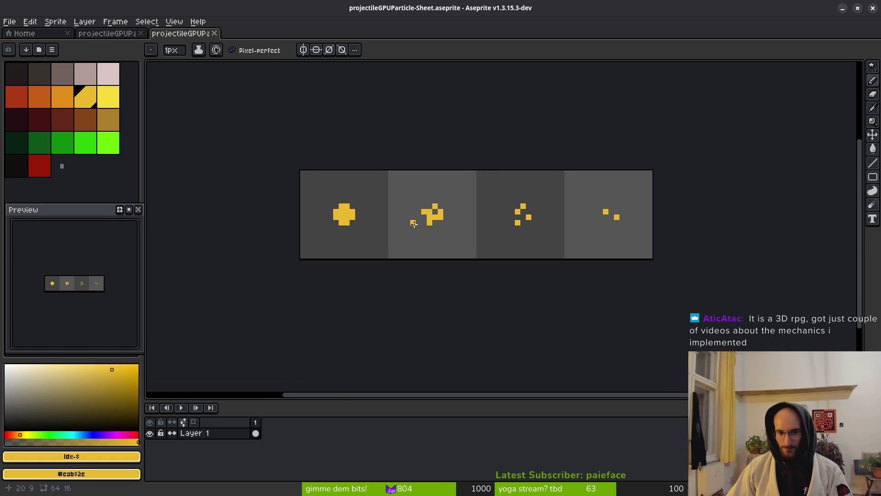
{"action": "scroll", "coordinate": [365, 219], "scroll_direction": "up", "scroll_amount": 2}
{"action": "left_click", "coordinate": [62, 97]}
{"action": "left_click", "coordinate": [310, 184]}
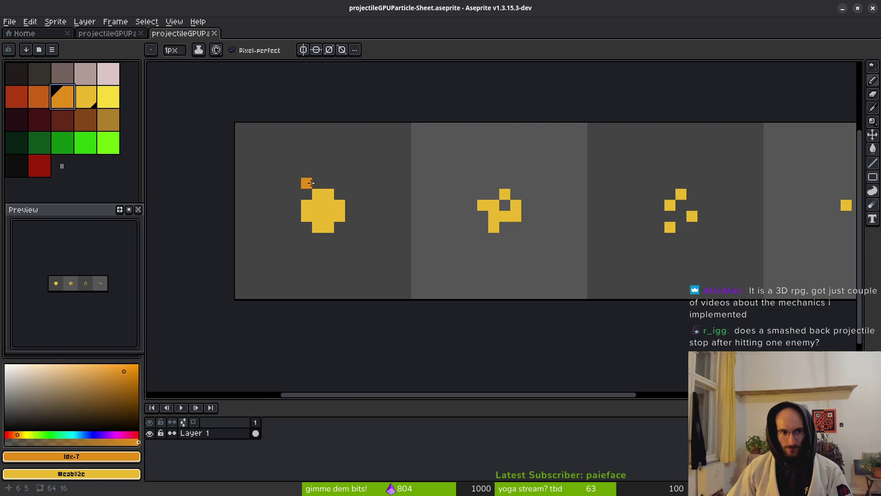
{"action": "scroll", "coordinate": [311, 183], "scroll_direction": "up", "scroll_amount": 5}
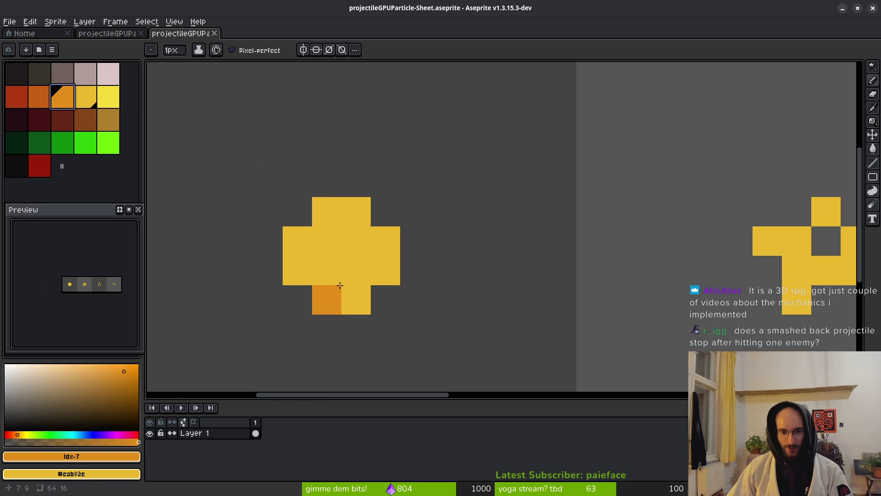
{"action": "left_click", "coordinate": [327, 270]}
{"action": "scroll", "coordinate": [473, 271], "scroll_direction": "down", "scroll_amount": 4}
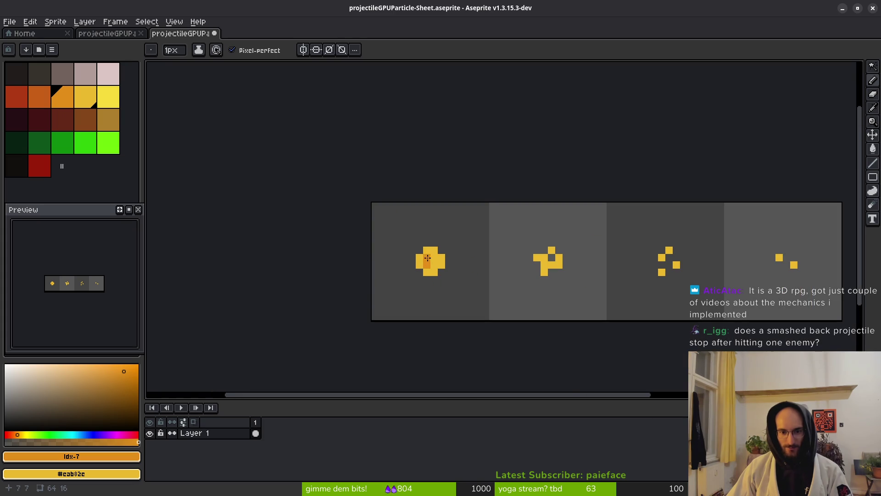
{"action": "scroll", "coordinate": [427, 264], "scroll_direction": "up", "scroll_amount": 5}
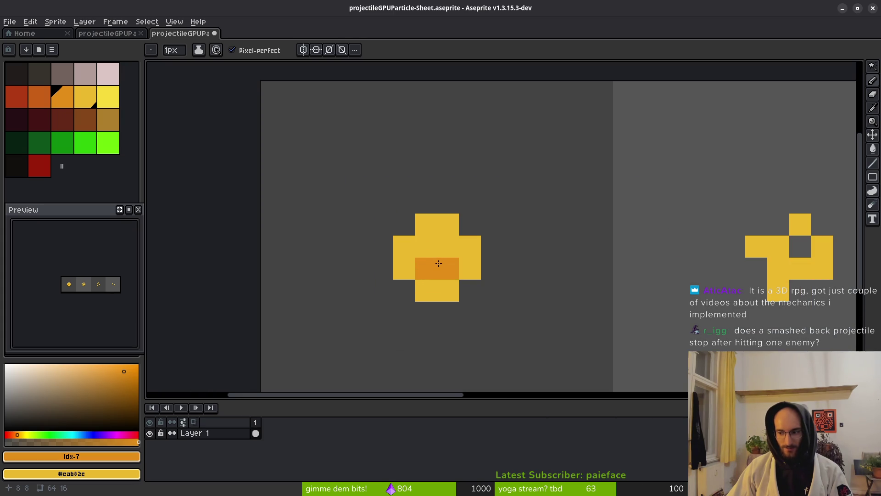
{"action": "key", "text": "ctrl+z"}
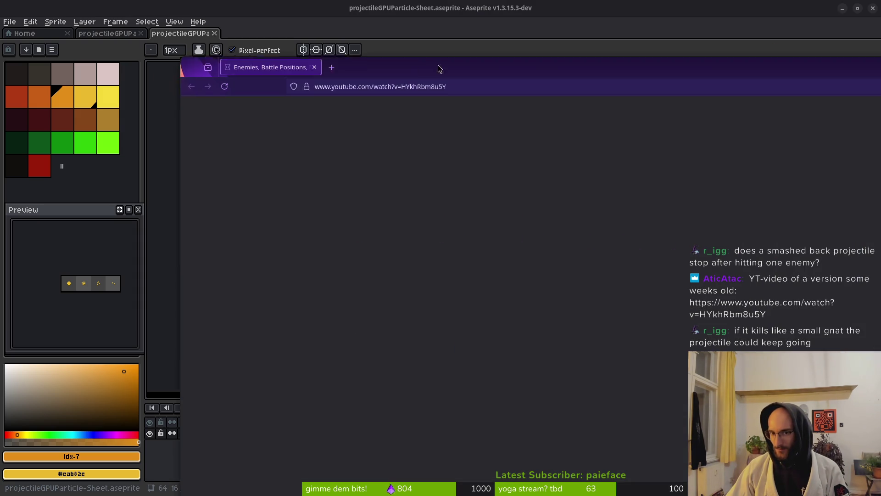
{"action": "left_click_drag", "start_coordinate": [437, 69], "coordinate": [247, 24]}
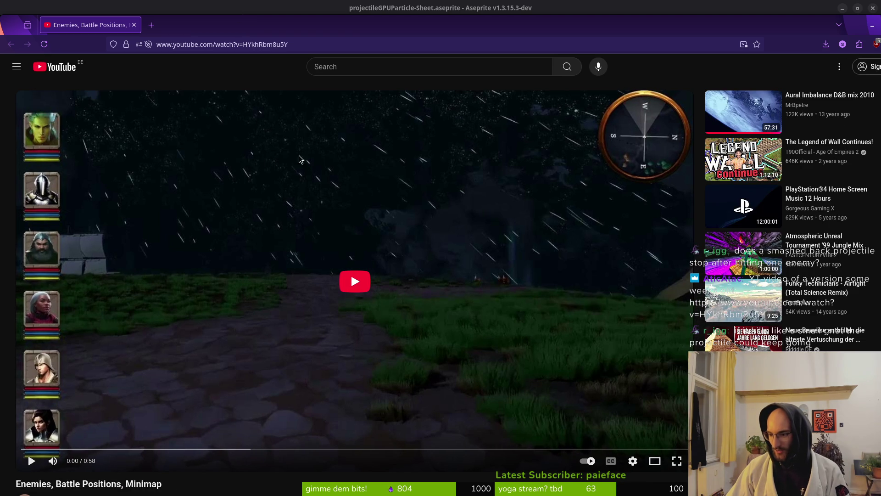
{"action": "key", "text": "alt+Tab"}
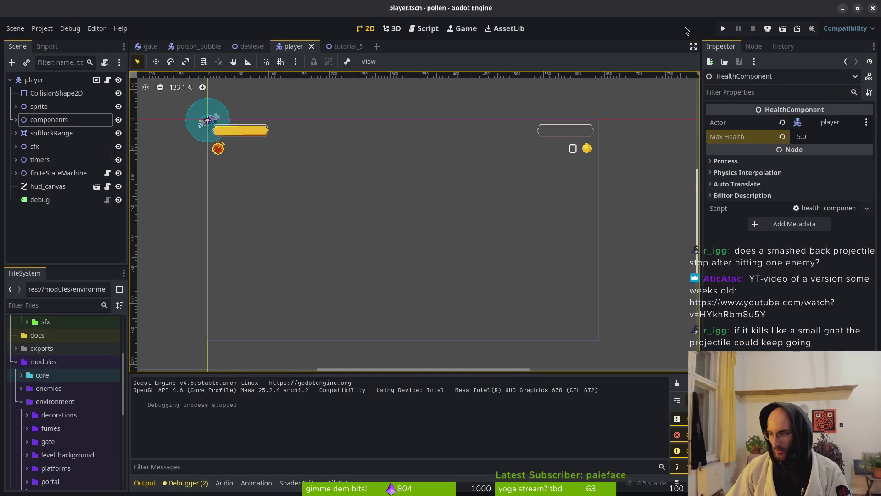
{"action": "left_click", "coordinate": [723, 29]}
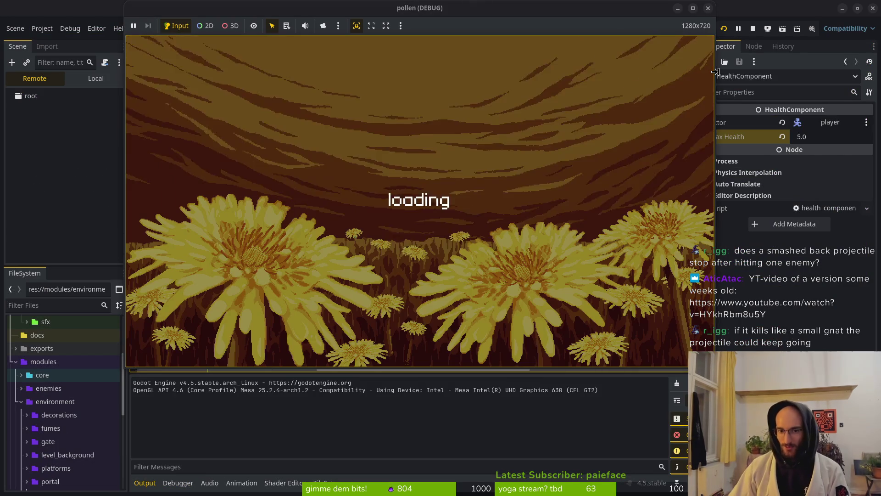
{"action": "key", "text": "Return"}
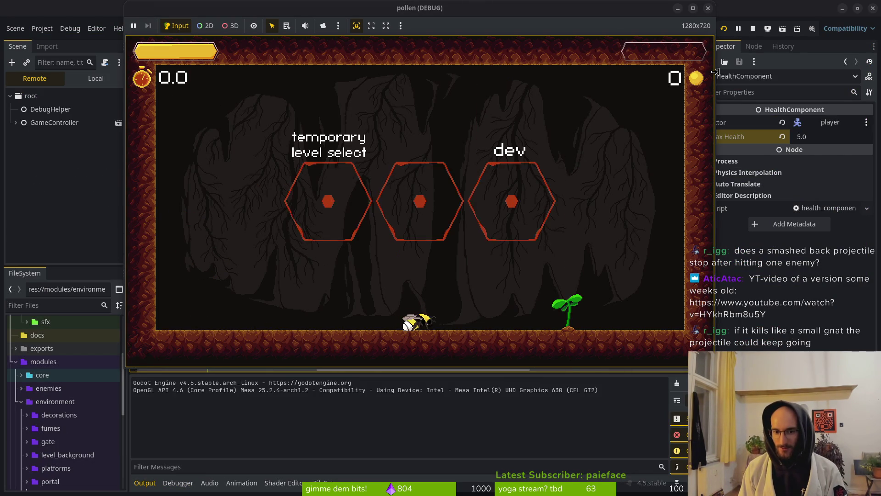
{"action": "key", "text": "Right"}
{"action": "key", "text": "Up"}
{"action": "key", "text": "Down"}
{"action": "key", "text": "Right"}
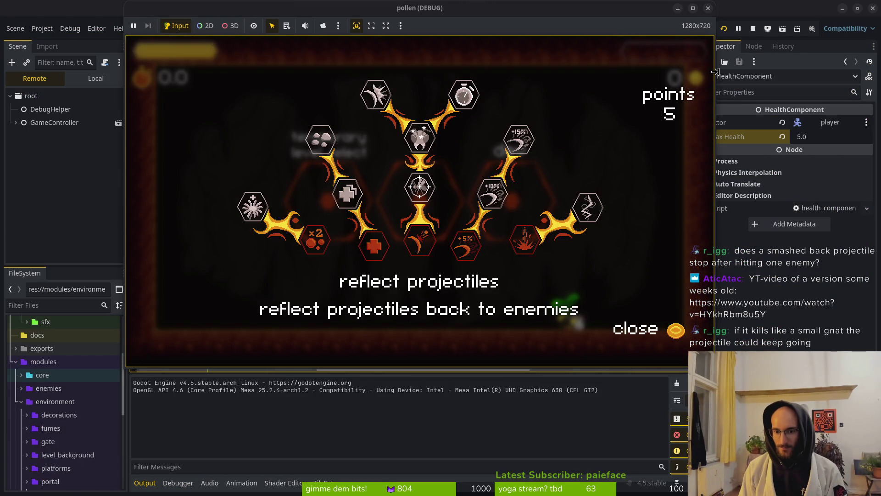
{"action": "key", "text": "Left"}
{"action": "key", "text": "Escape"}
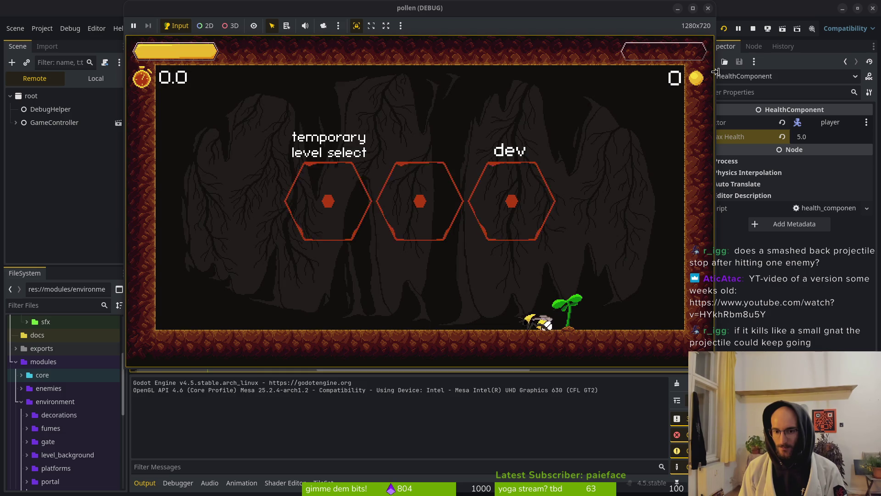
{"action": "key", "text": "Up"}
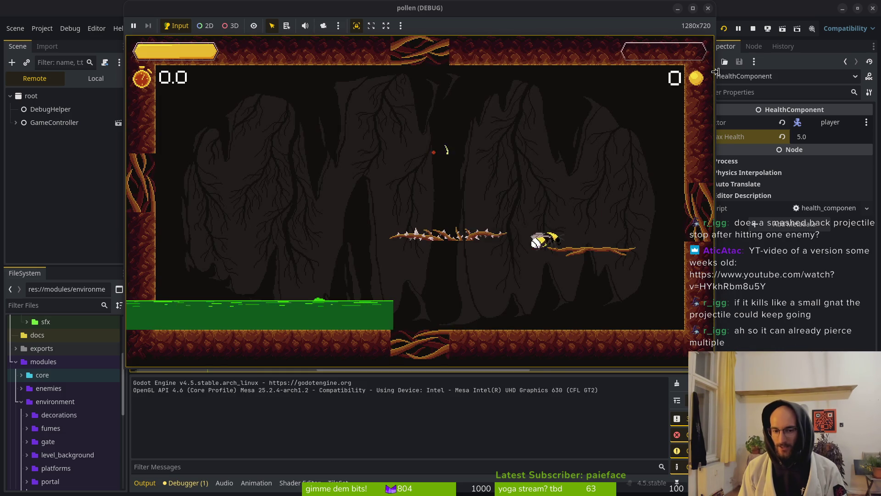
{"action": "key", "text": "Left"}
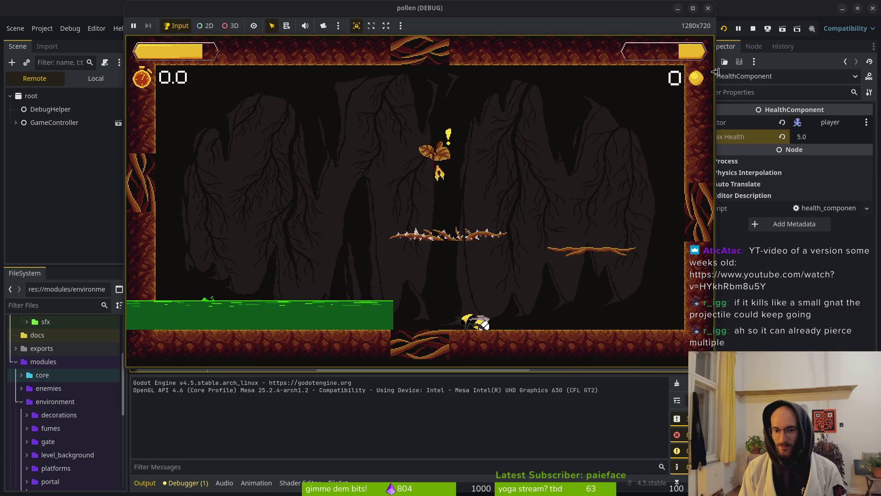
{"action": "key", "text": "Right"}
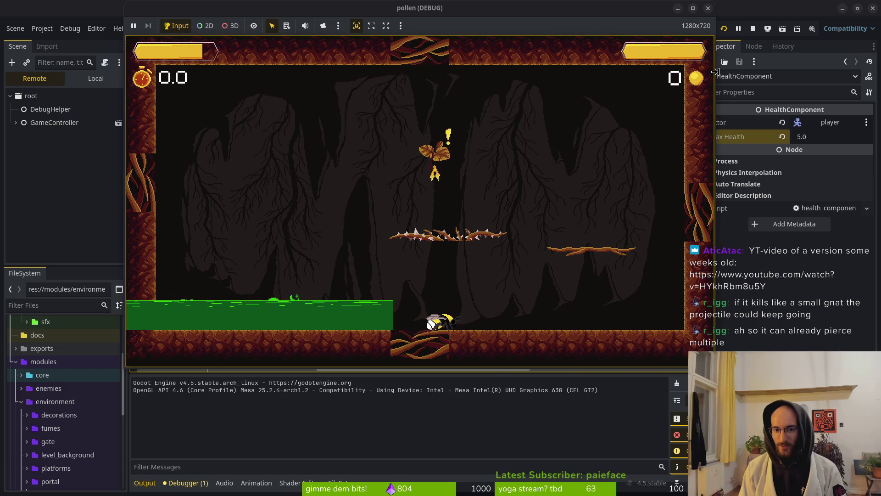
{"action": "key", "text": "Left"}
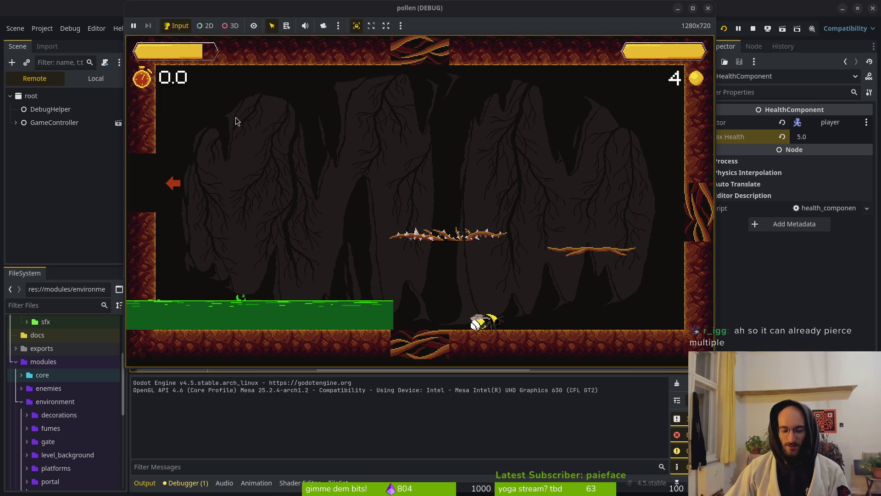
{"action": "left_click", "coordinate": [709, 8]}
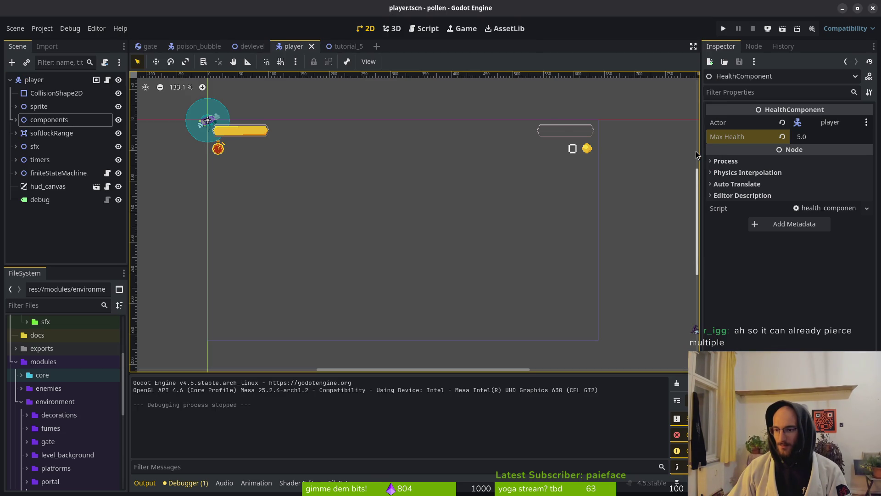
{"action": "left_click", "coordinate": [723, 28]}
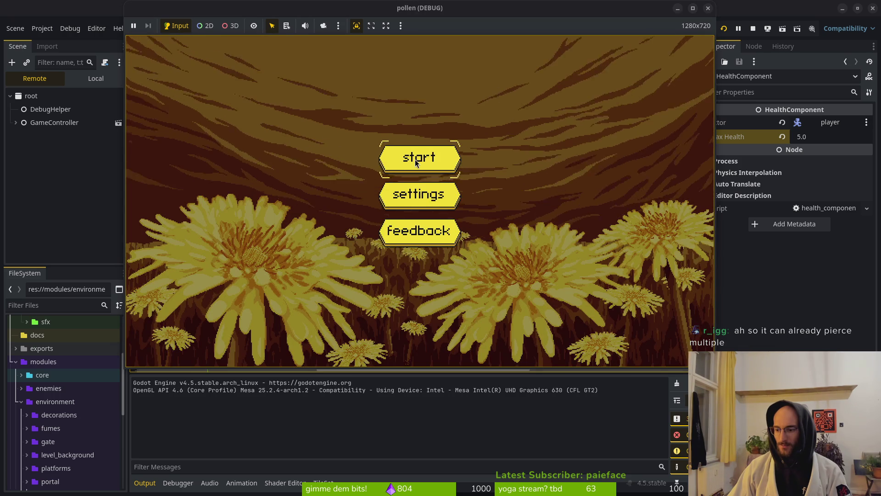
{"action": "left_click", "coordinate": [415, 158]}
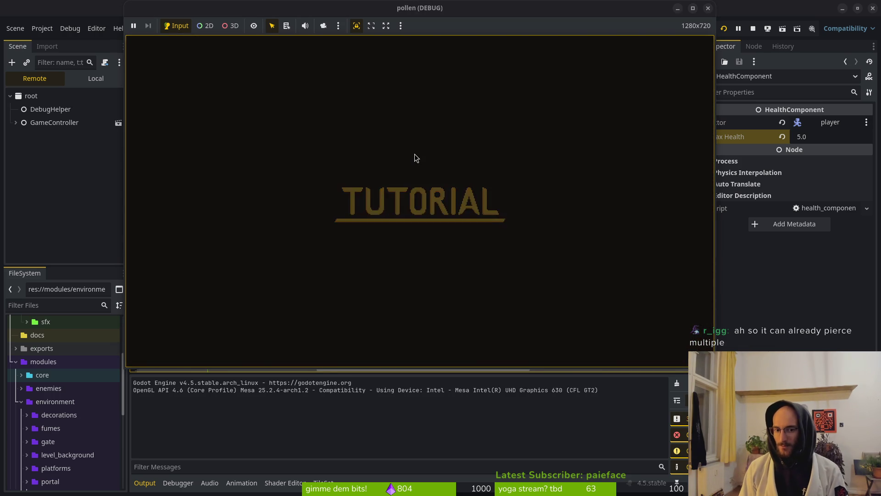
{"action": "key", "text": "Right"}
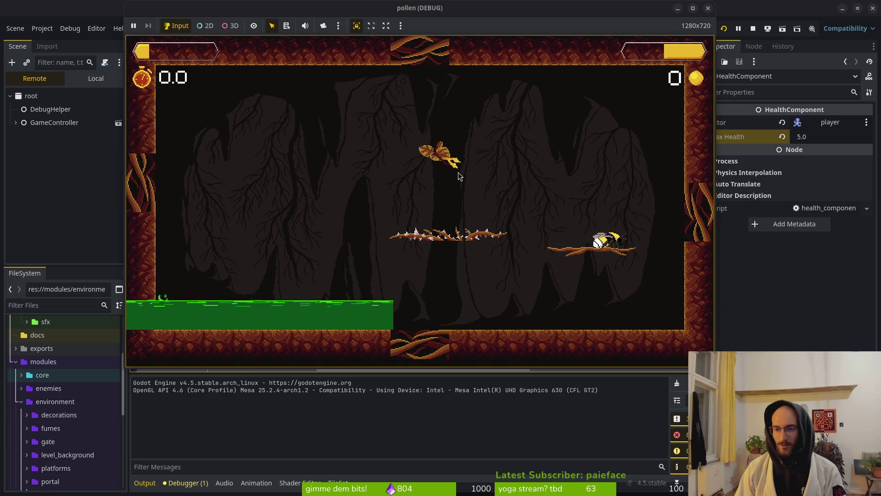
{"action": "left_click", "coordinate": [753, 29]}
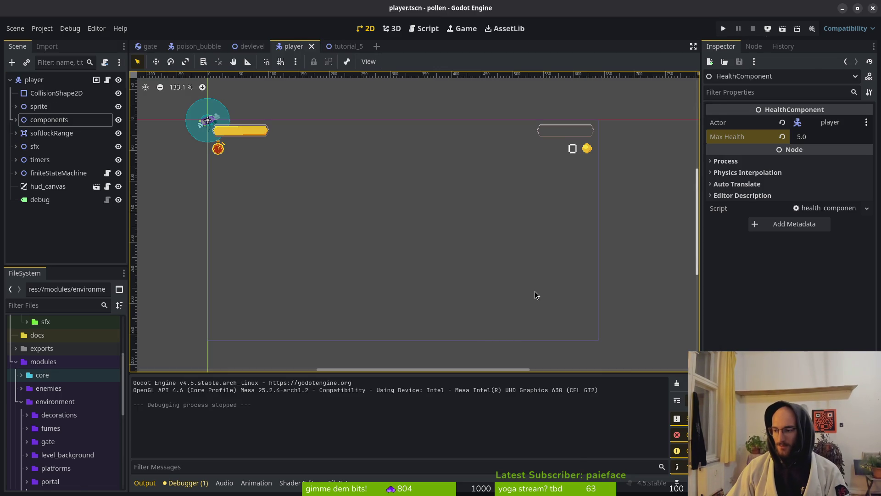
{"action": "key", "text": "alt+Tab"}
Step: Play the 'Enemies, Battle Positions, Minimap' video, then go to the publicmmi channel's Videos page
{"action": "left_click", "coordinate": [377, 271]}
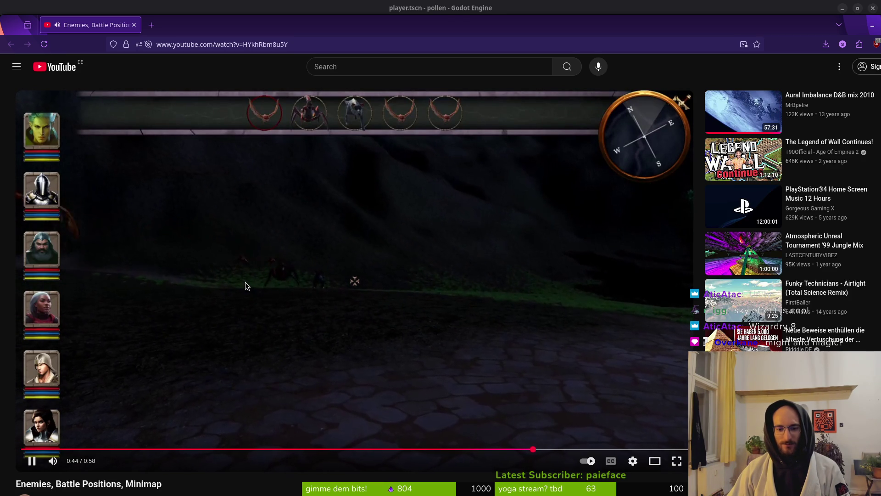
{"action": "scroll", "coordinate": [336, 352], "scroll_direction": "down", "scroll_amount": 2}
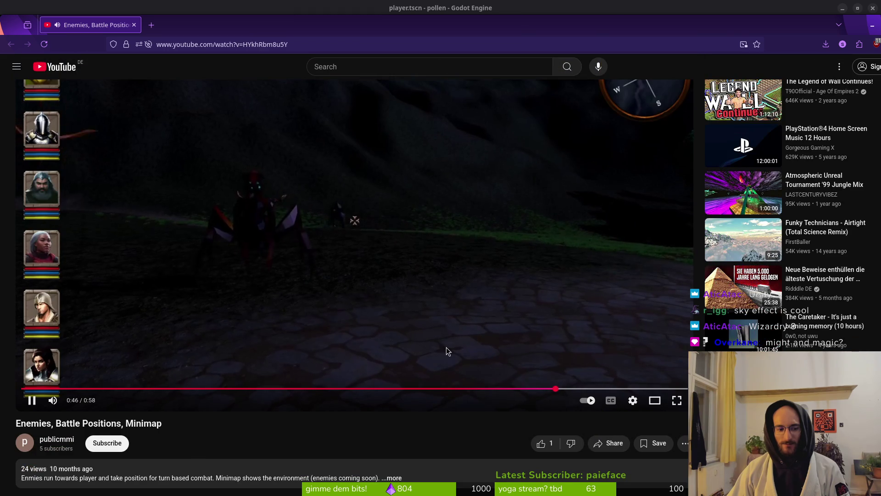
{"action": "scroll", "coordinate": [443, 339], "scroll_direction": "up", "scroll_amount": 2}
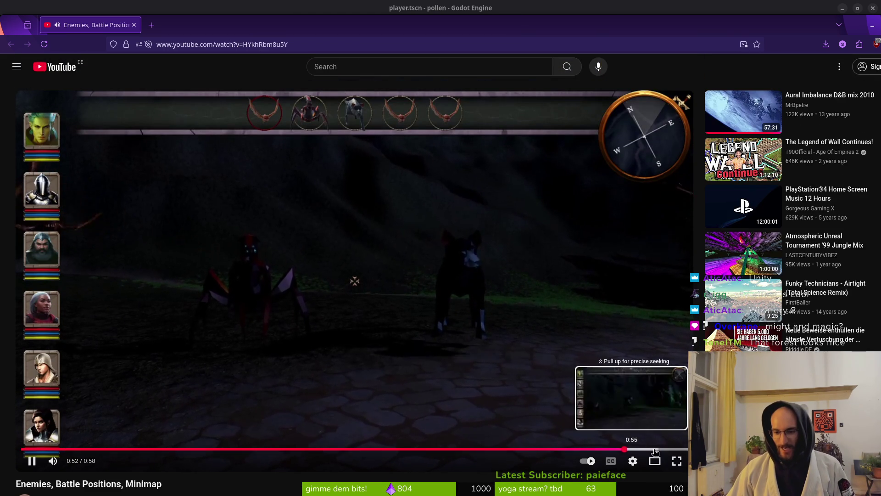
{"action": "scroll", "coordinate": [321, 321], "scroll_direction": "down", "scroll_amount": 4}
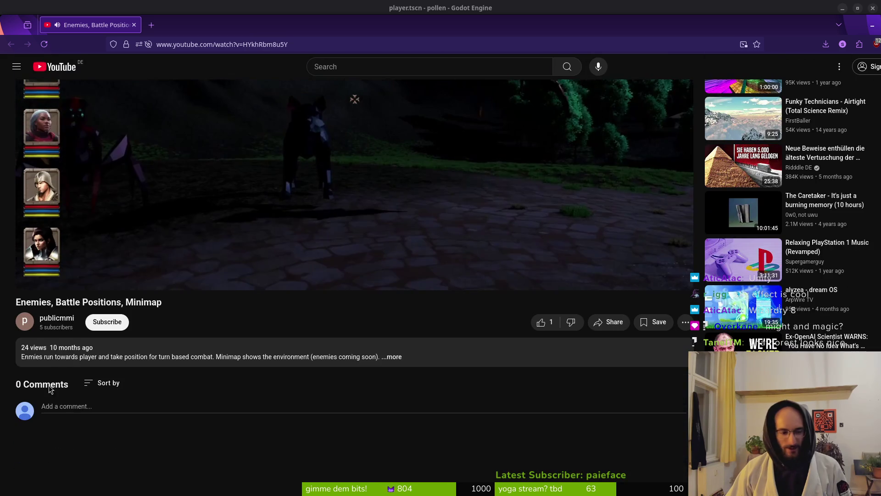
{"action": "left_click", "coordinate": [72, 323]}
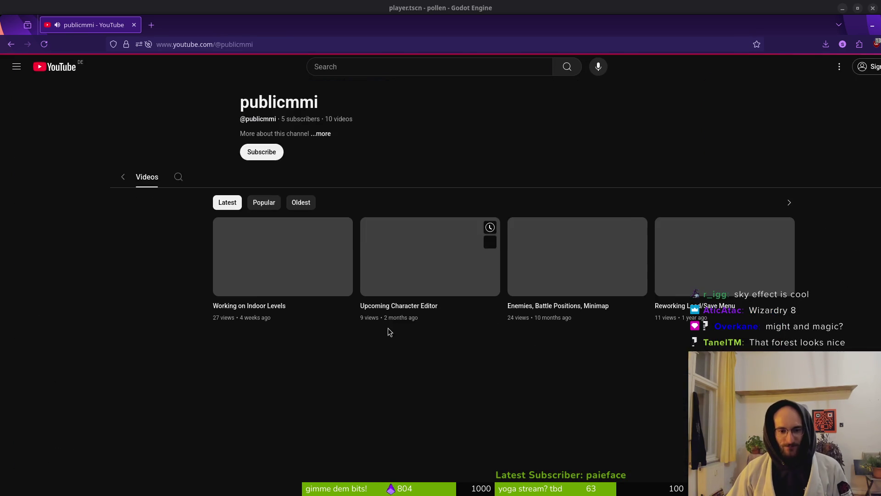
Step: Browse the publicmmi channel's video thumbnails and open 'Starting Level'
{"action": "mouse_move", "coordinate": [279, 394]}
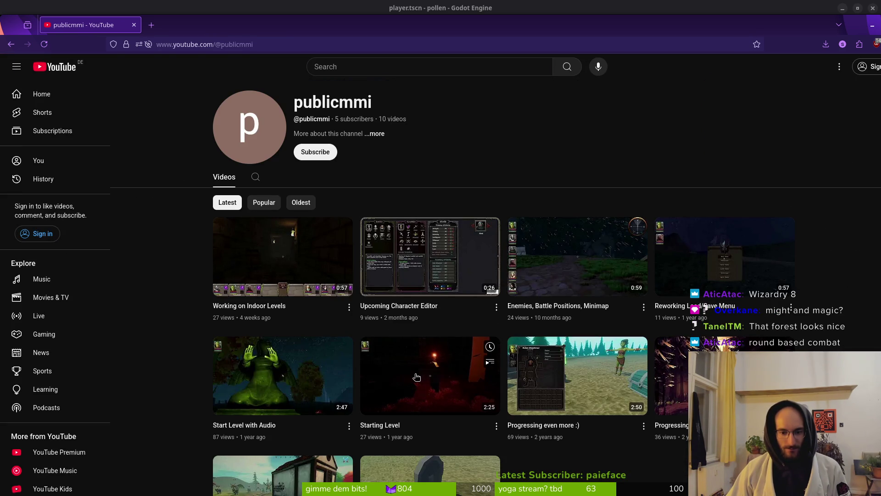
{"action": "mouse_move", "coordinate": [425, 382]}
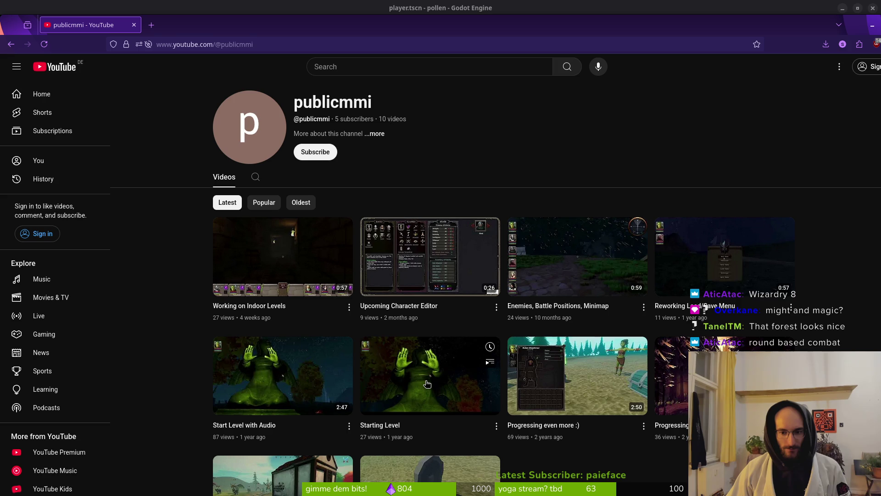
{"action": "mouse_move", "coordinate": [723, 281]}
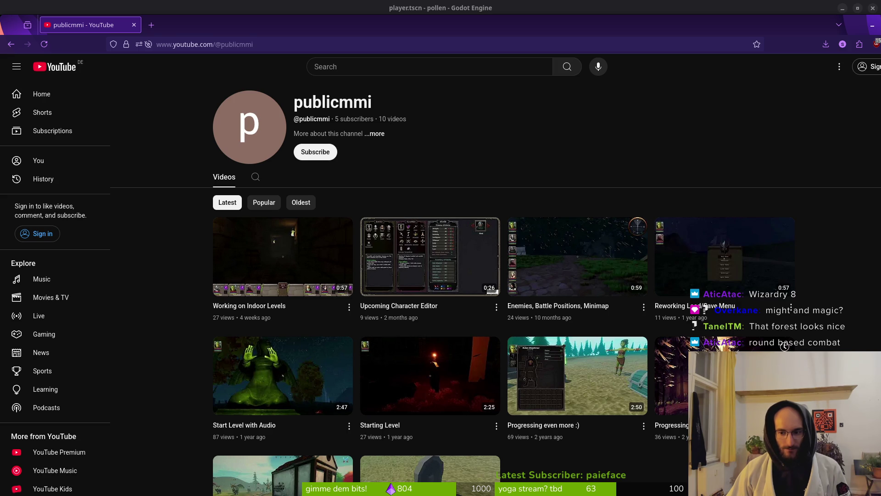
{"action": "mouse_move", "coordinate": [725, 348]}
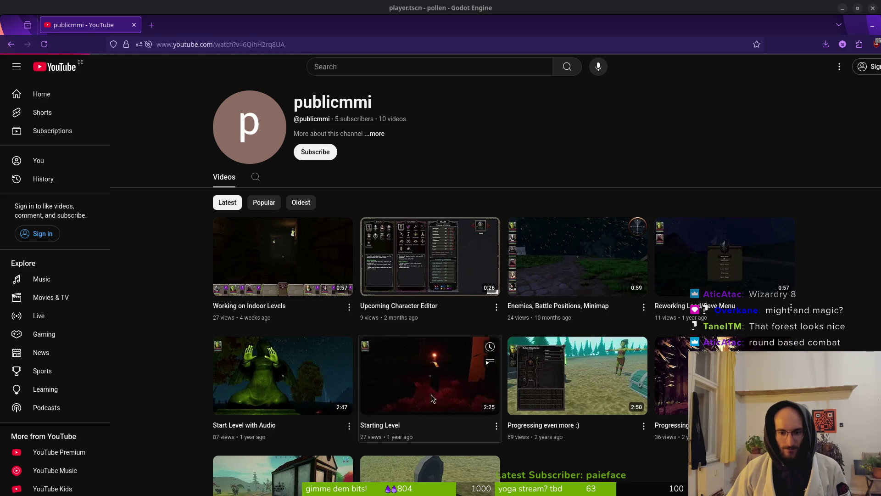
{"action": "left_click", "coordinate": [430, 375]}
Step: Skim the Starting Level video past the game menu and lantern-and-tree scene to about 1:29
{"action": "left_click", "coordinate": [173, 451]}
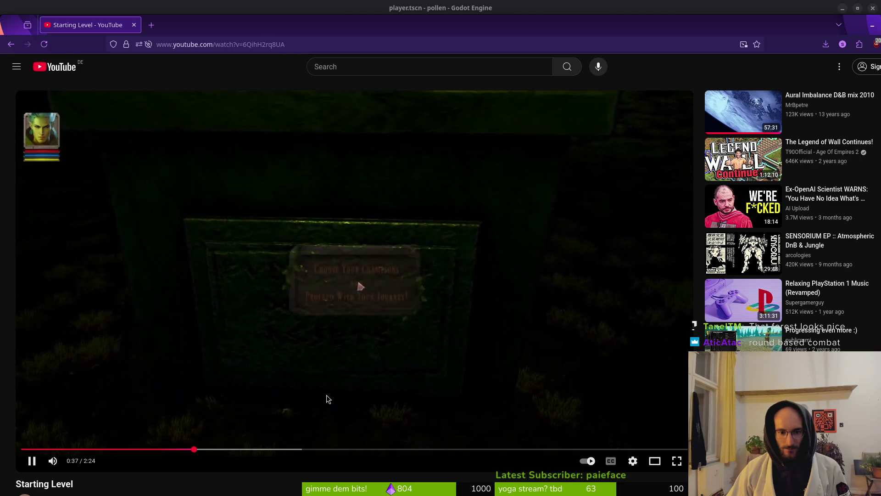
{"action": "left_click", "coordinate": [253, 450]}
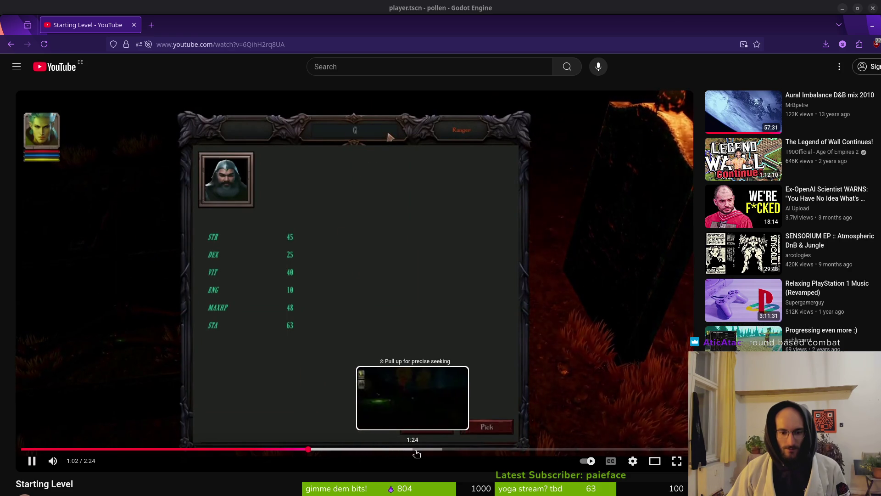
{"action": "left_click", "coordinate": [436, 449]}
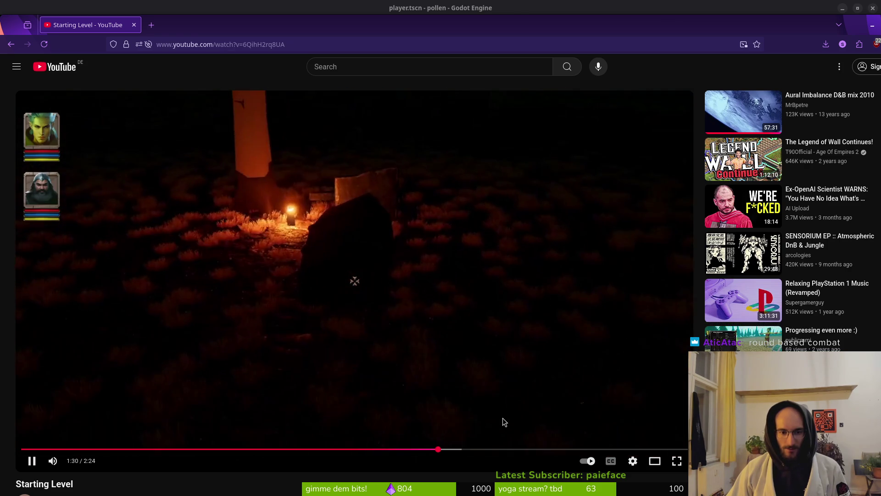
{"action": "scroll", "coordinate": [496, 419], "scroll_direction": "down", "scroll_amount": 4}
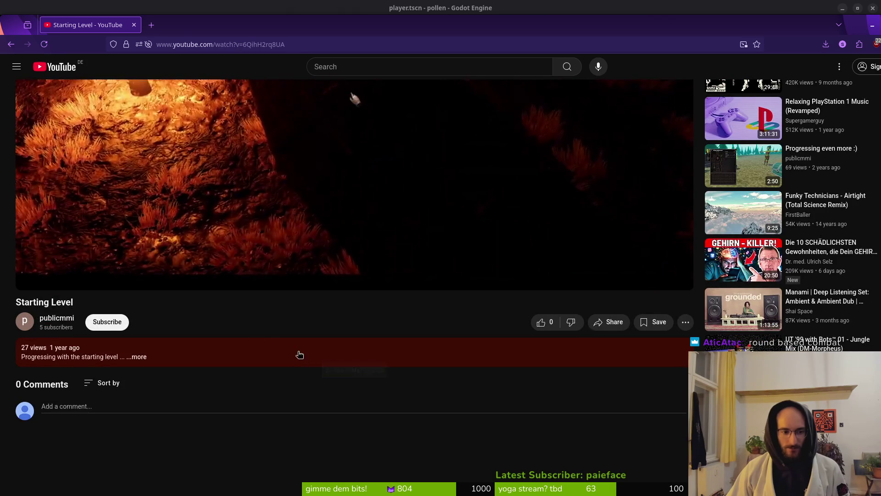
{"action": "scroll", "coordinate": [598, 413], "scroll_direction": "down", "scroll_amount": 3}
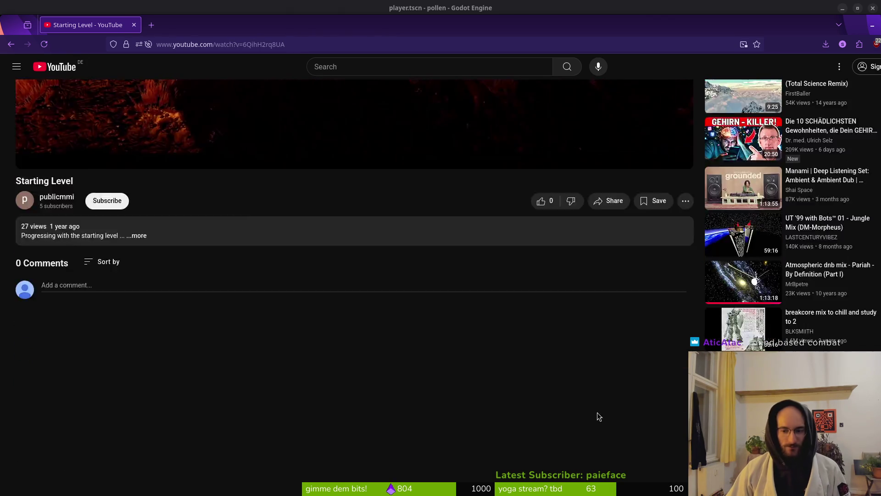
{"action": "scroll", "coordinate": [598, 413], "scroll_direction": "up", "scroll_amount": 1}
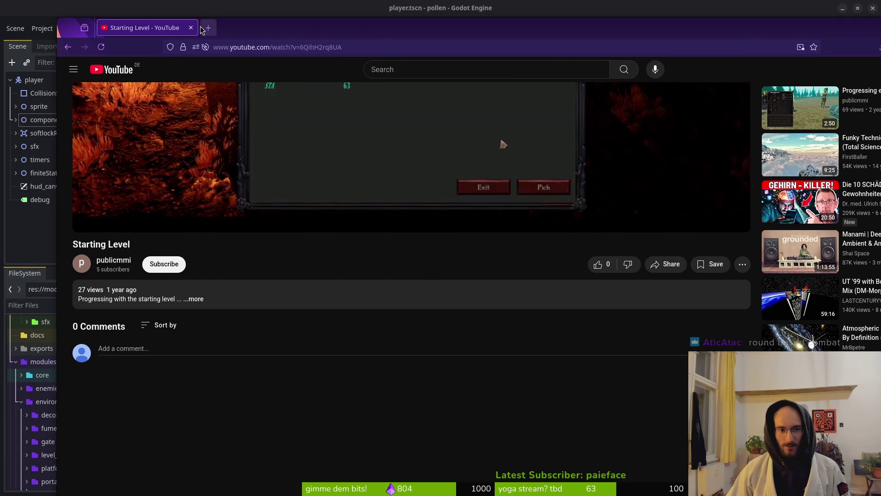
Step: Close the tutorial_5 scene in Godot, then bring up Neovim showing portal.gd
{"action": "key", "text": "alt+Tab"}
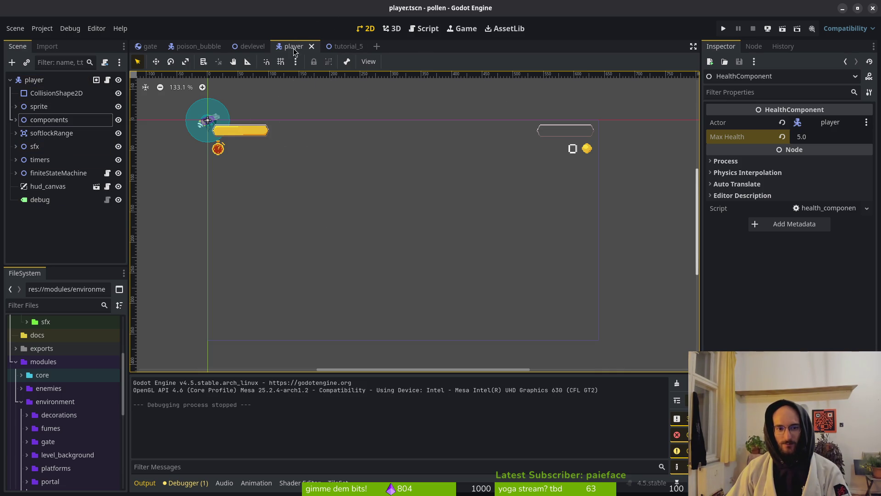
{"action": "left_click", "coordinate": [342, 48]}
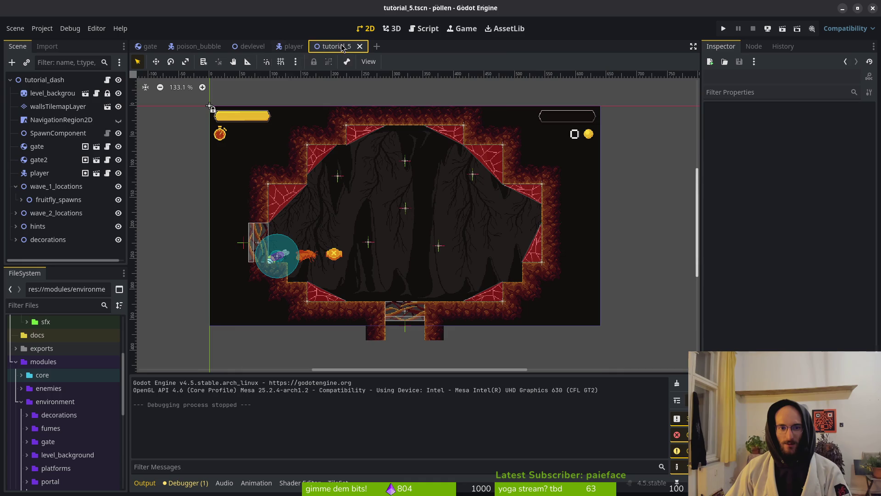
{"action": "middle_click", "coordinate": [343, 47]}
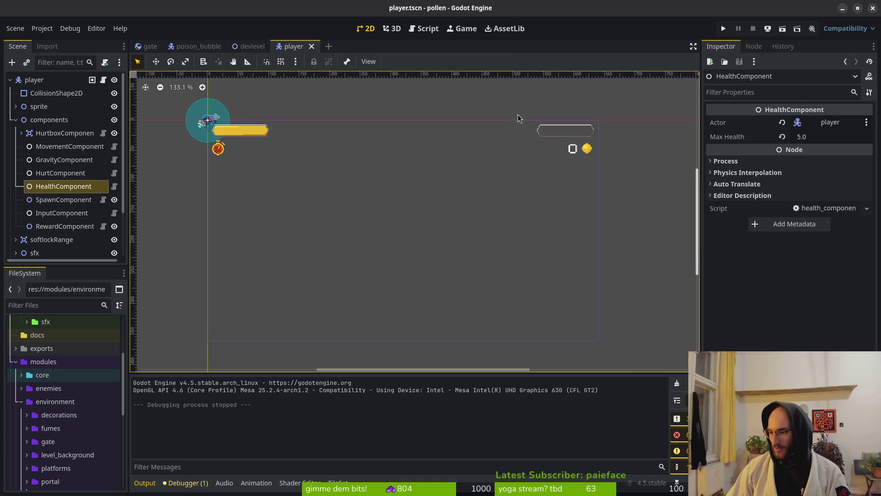
{"action": "key", "text": "alt+Tab"}
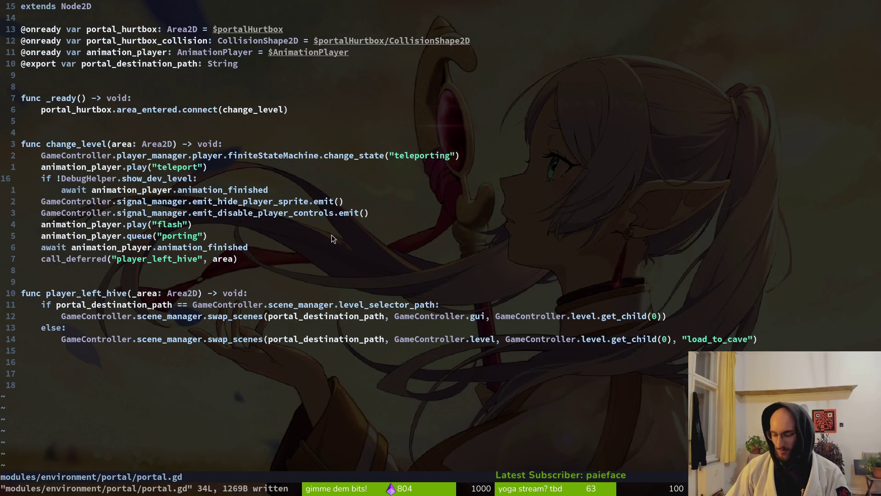
Step: Open reflect_component.gd in Neovim by searching project files for 'refle'
{"action": "key", "text": "space"}
{"action": "key", "text": "f"}
{"action": "key", "text": "f"}
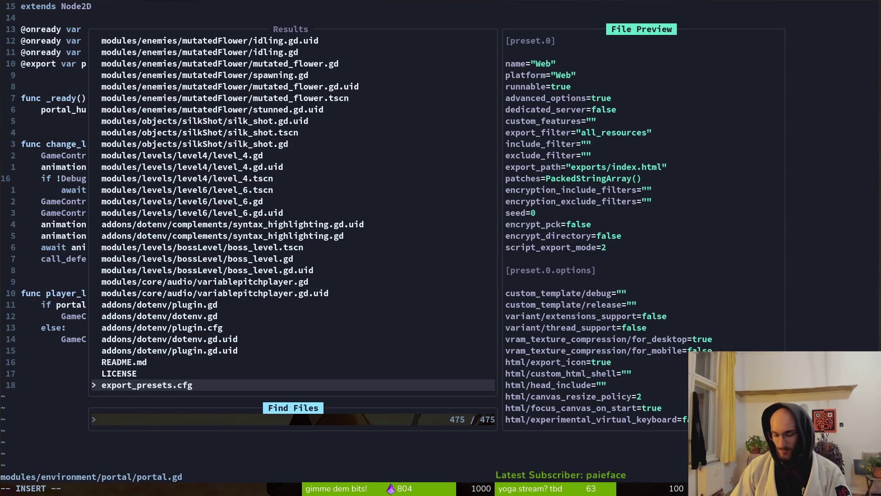
{"action": "type", "text": "refle"}
{"action": "key", "text": "Return"}
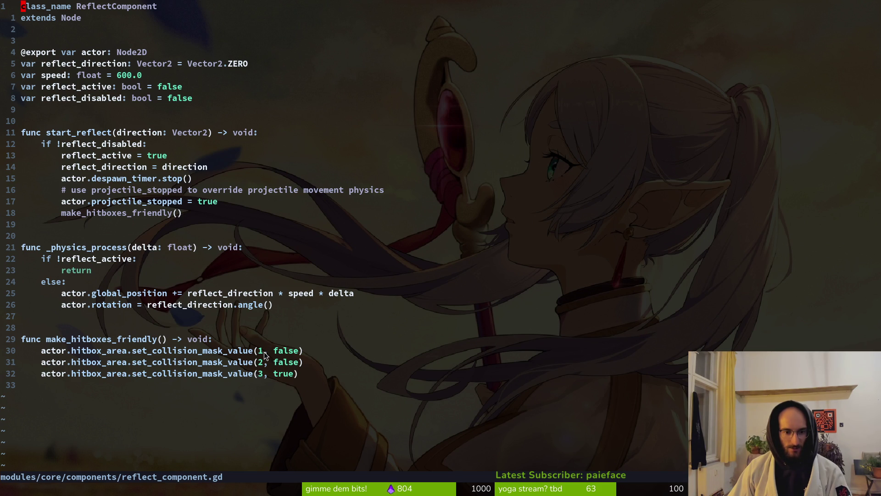
Step: Launch the game from Godot and buy the Shockwave and Reflect Projectiles skills
{"action": "key", "text": "alt+Tab"}
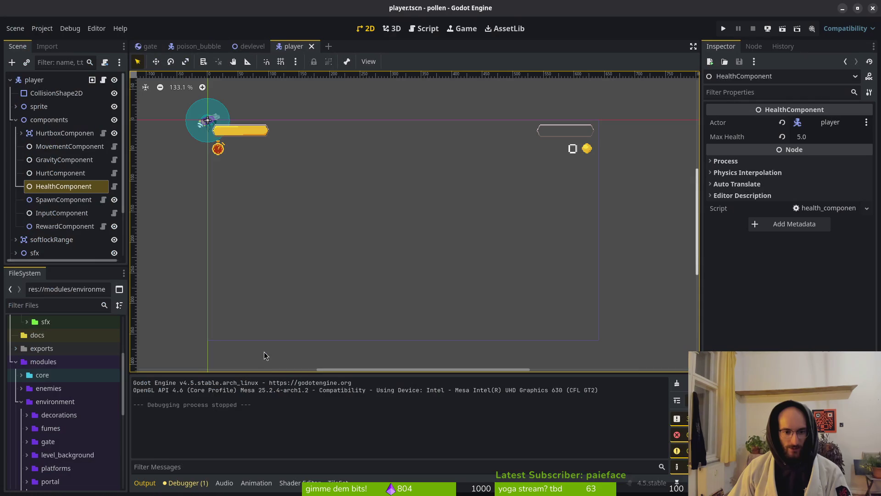
{"action": "left_click", "coordinate": [723, 27]}
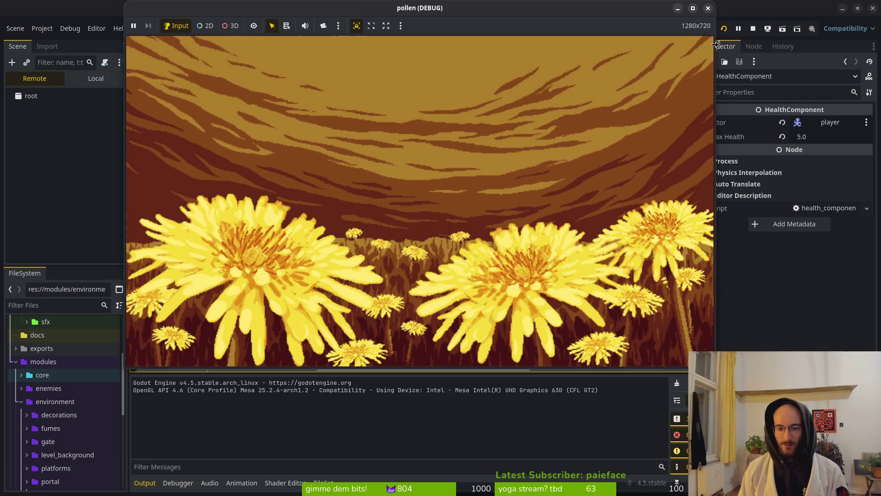
{"action": "key", "text": "Return"}
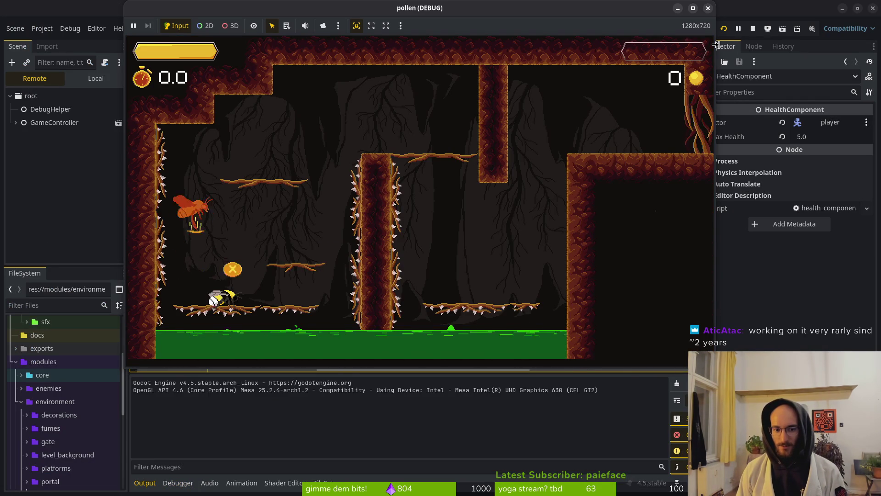
{"action": "key", "text": "Tab"}
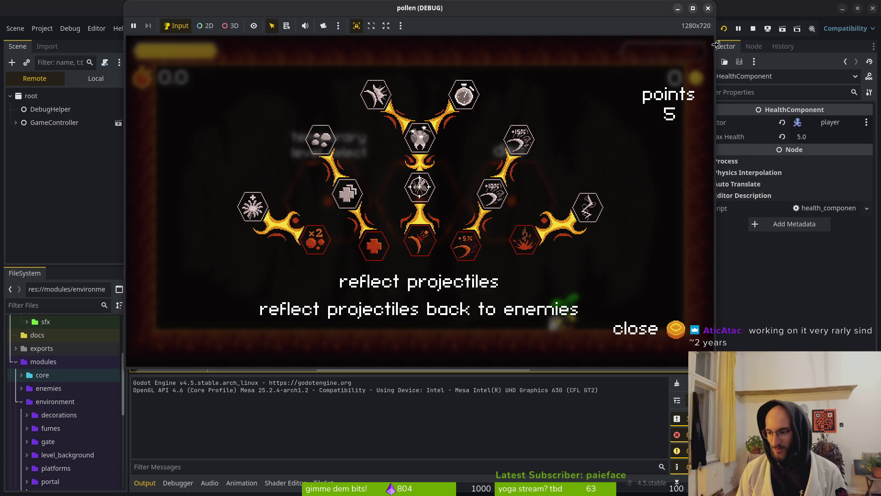
{"action": "key", "text": "Right"}
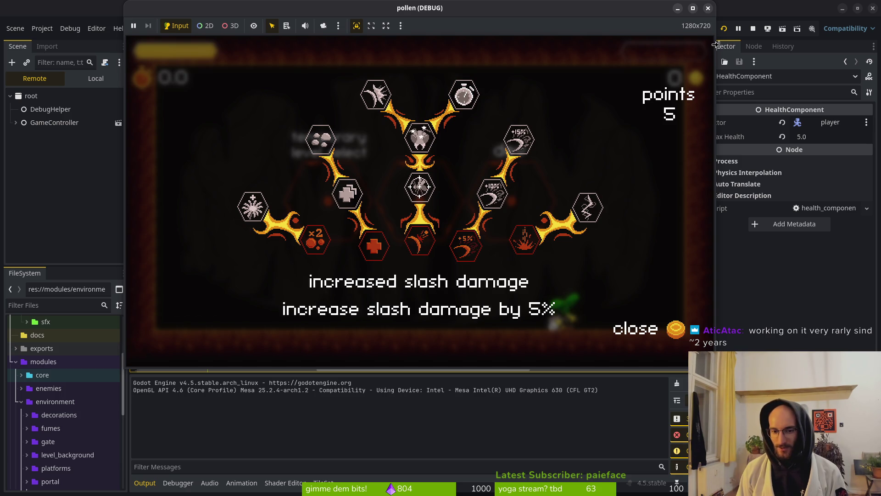
{"action": "key", "text": "Right"}
{"action": "key", "text": "Return"}
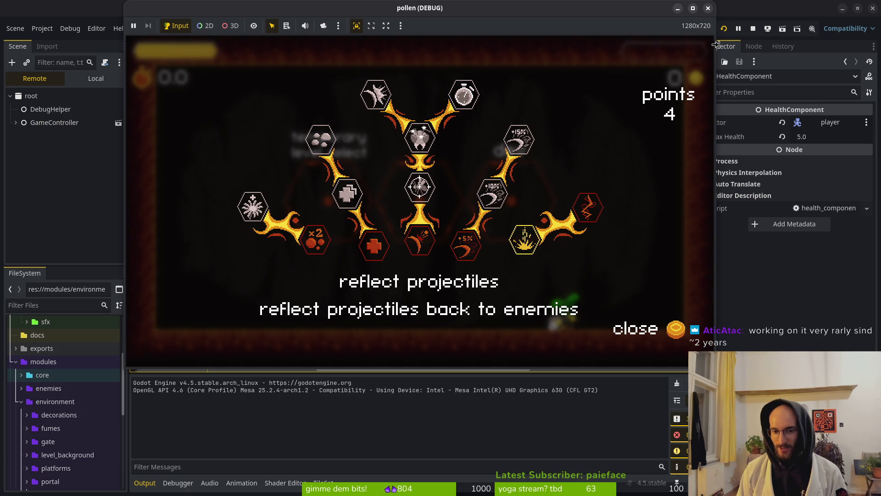
{"action": "key", "text": "space"}
{"action": "key", "text": "Escape"}
Step: Fight the moth in the dev cave level, reflecting its orbs until it dies, then return to reflect_component.gd
{"action": "key", "text": "space"}
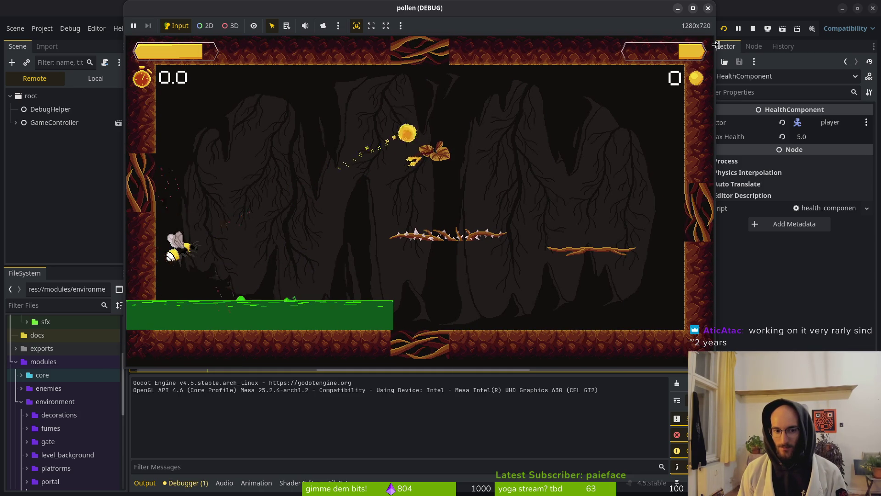
{"action": "key", "text": "space"}
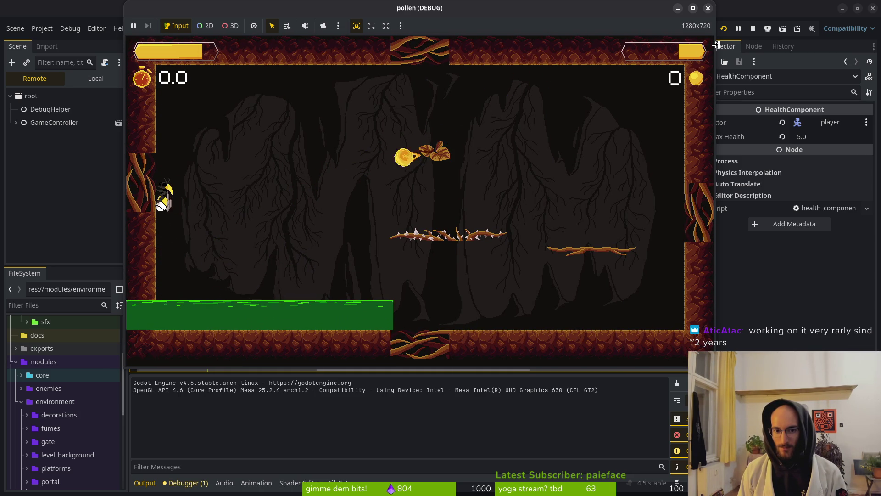
{"action": "key", "text": "space"}
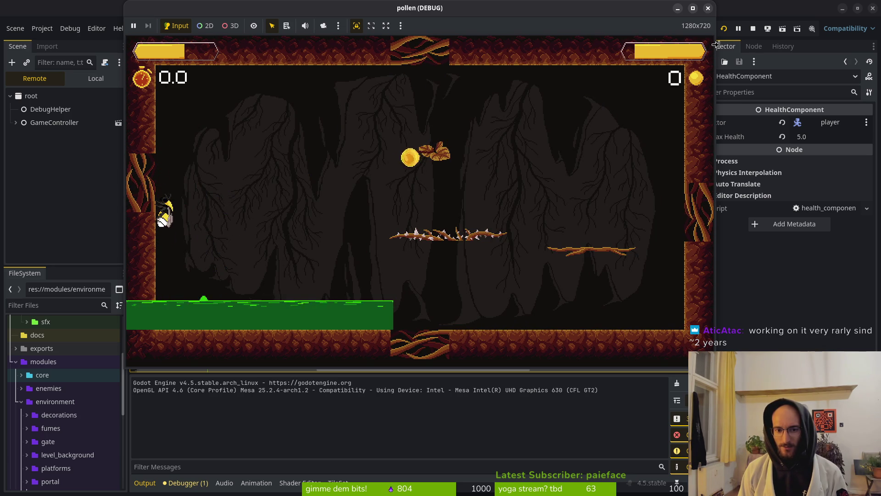
{"action": "key", "text": "space"}
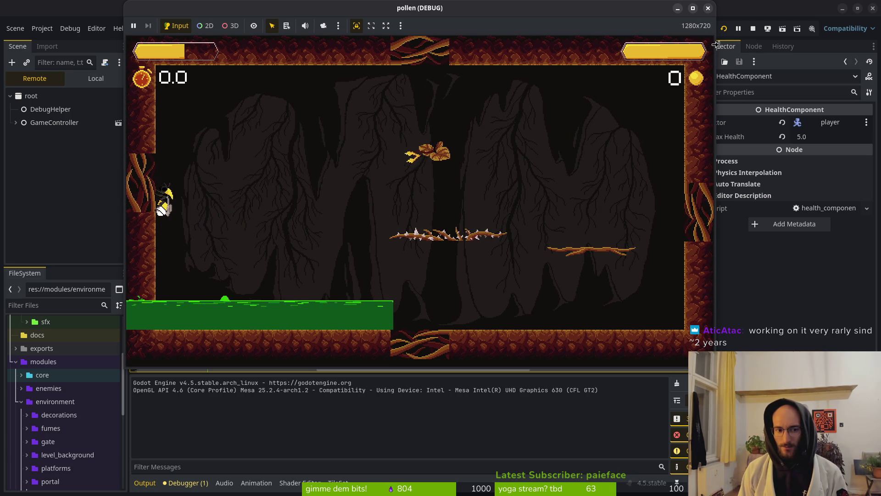
{"action": "key", "text": "space"}
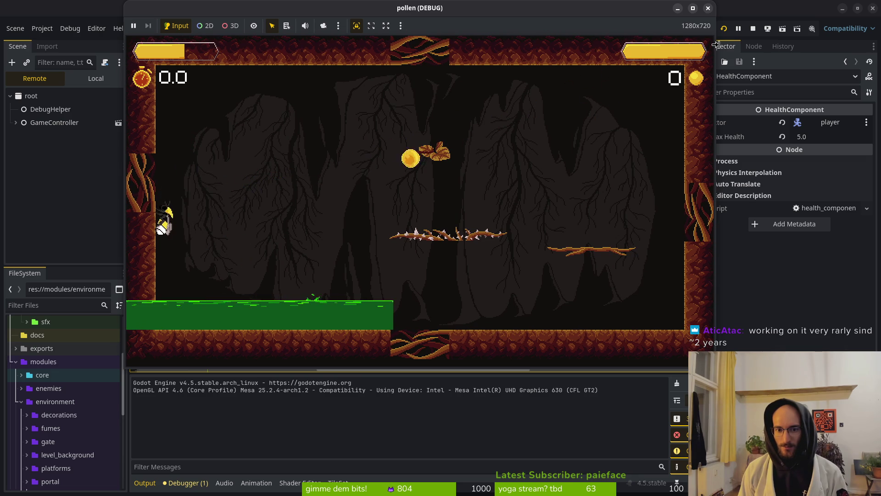
{"action": "key", "text": "space"}
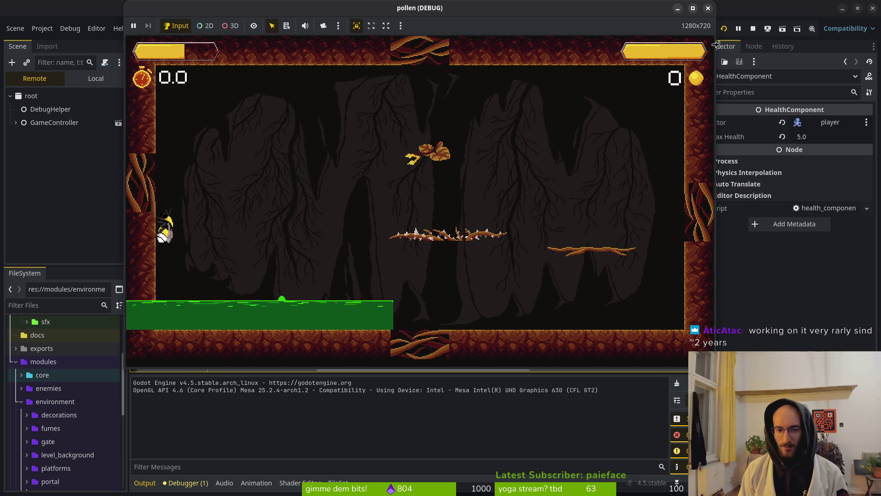
{"action": "key", "text": "space"}
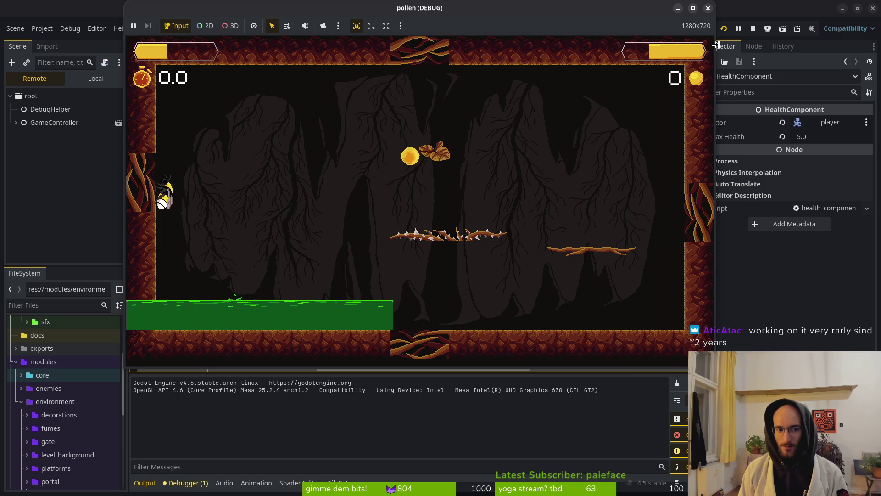
{"action": "key", "text": "space"}
{"action": "key", "text": "Up"}
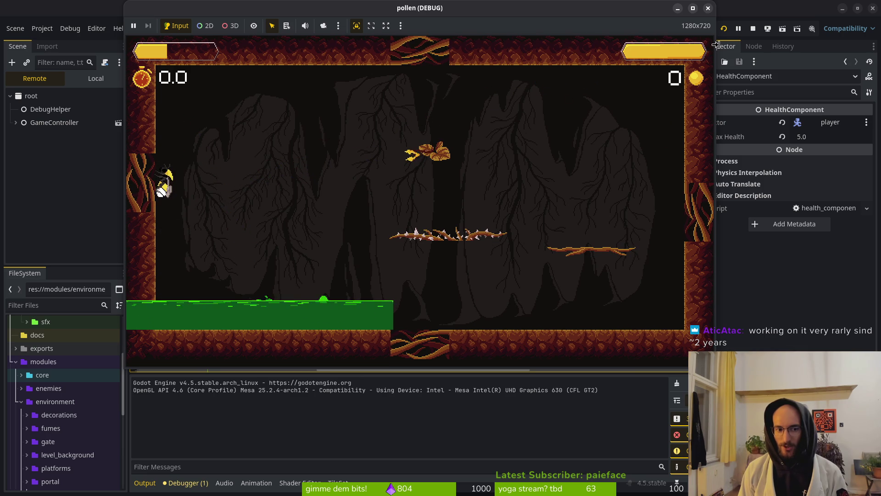
{"action": "key", "text": "space"}
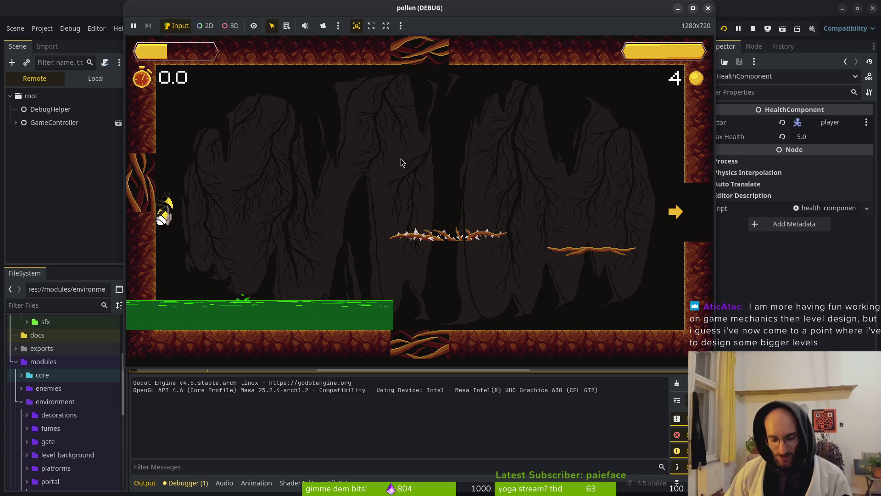
{"action": "key", "text": "super+1"}
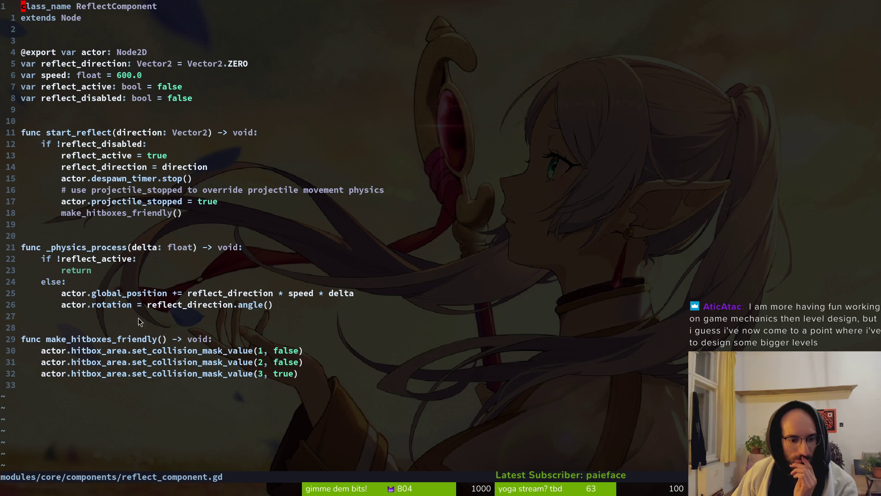
{"action": "key", "text": "space"}
{"action": "key", "text": "f"}
{"action": "key", "text": "f"}
{"action": "type", "text": "pro"}
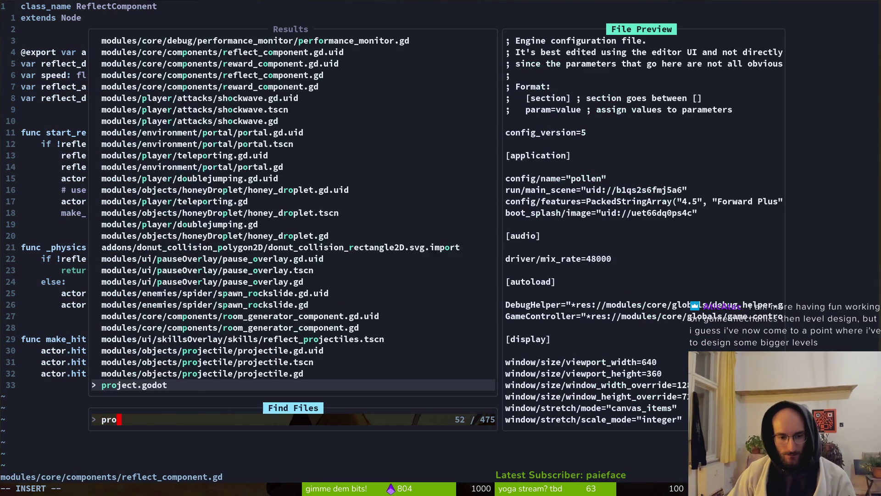
{"action": "type", "text": "j"}
{"action": "key", "text": "Up"}
{"action": "key", "text": "Up"}
{"action": "key", "text": "Down"}
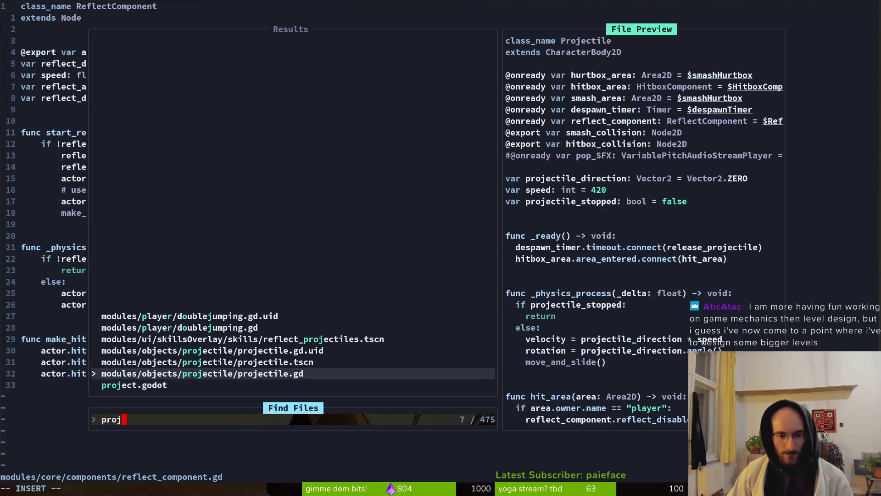
{"action": "key", "text": "Return"}
{"action": "scroll", "coordinate": [133, 247], "scroll_direction": "down", "scroll_amount": 2}
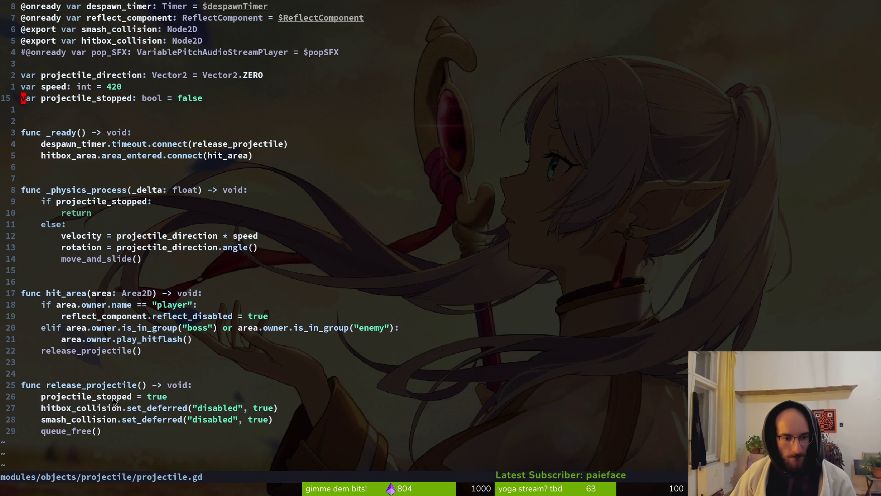
{"action": "key", "text": "ctrl+6"}
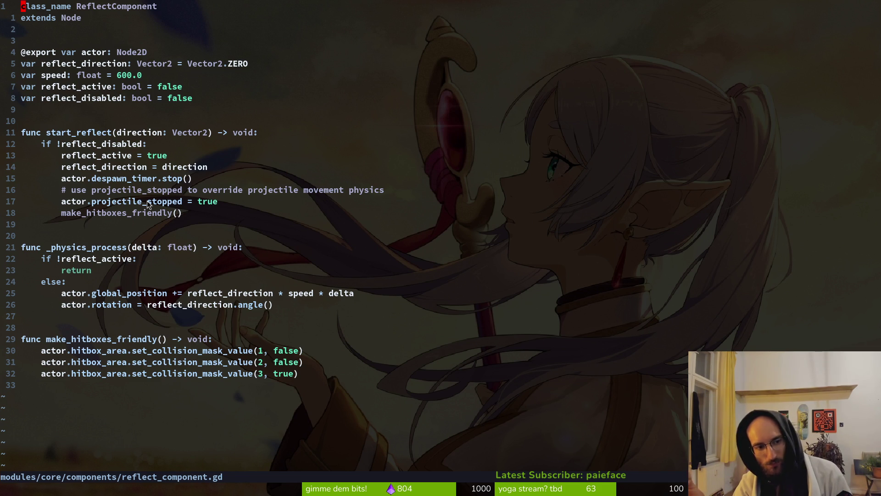
Step: Prefix line 18 'actor.projectile_stopped = true' with # and save with :w
{"action": "left_click", "coordinate": [67, 201]}
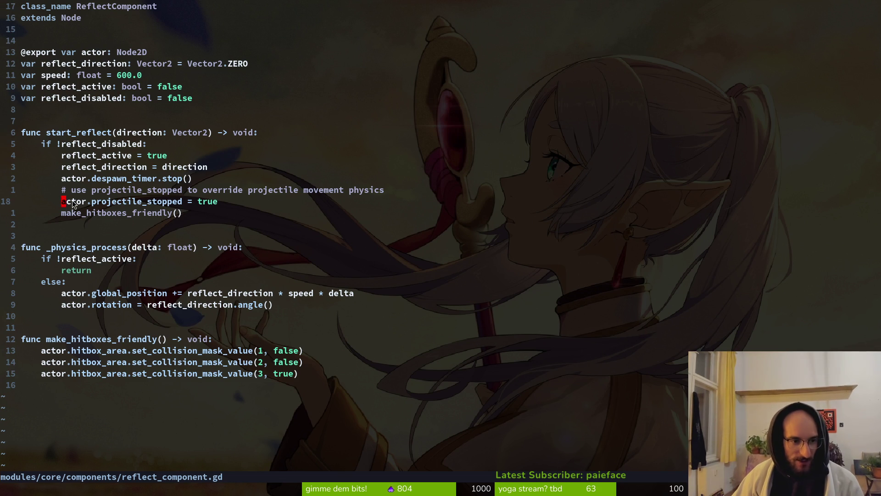
{"action": "type", "text": "#"}
{"action": "key", "text": "Escape"}
{"action": "type", "text": ":w"}
{"action": "key", "text": "Return"}
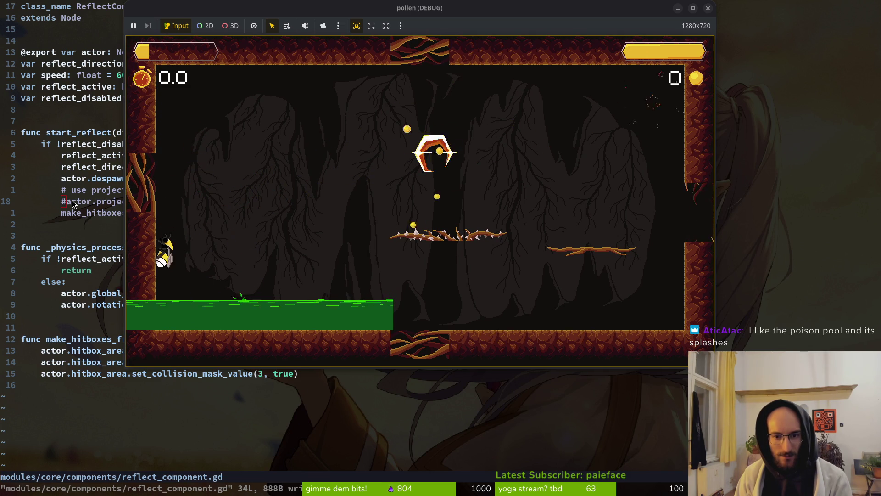
Step: Enter the cave test level and knock the enemy's orb back across the poison pool
{"action": "key", "text": "Up"}
{"action": "key", "text": "Right"}
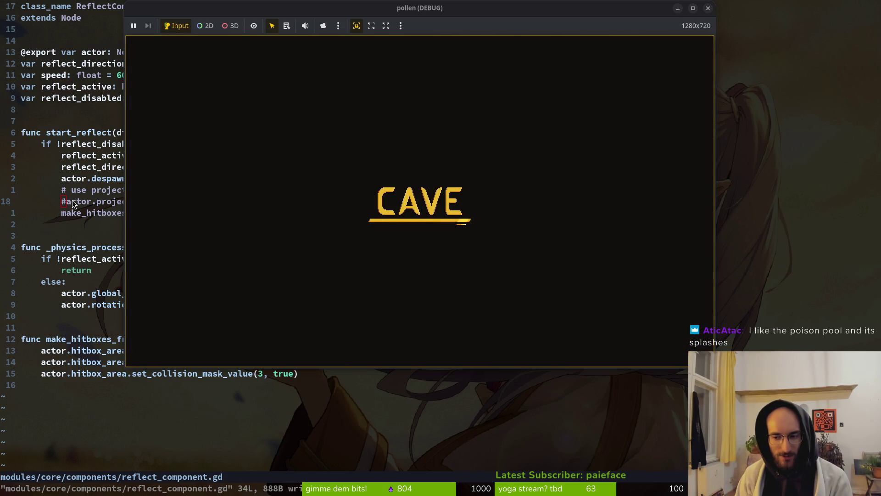
{"action": "key", "text": "Left"}
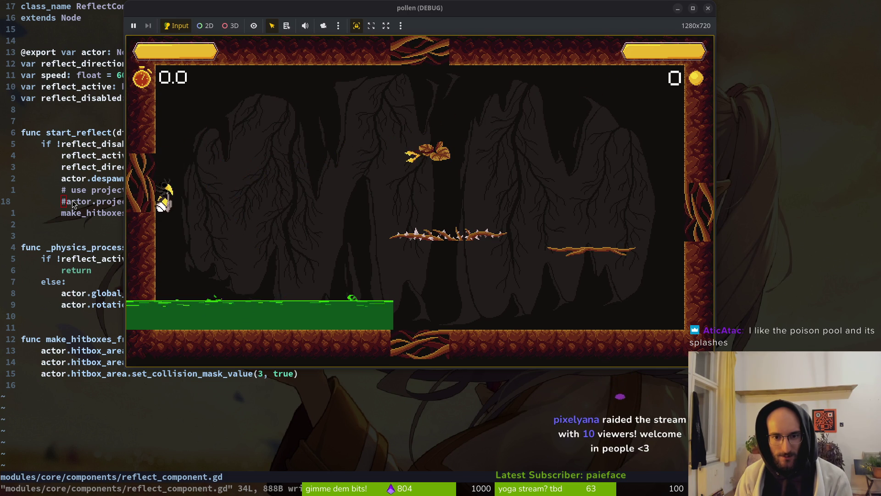
{"action": "key", "text": "Right"}
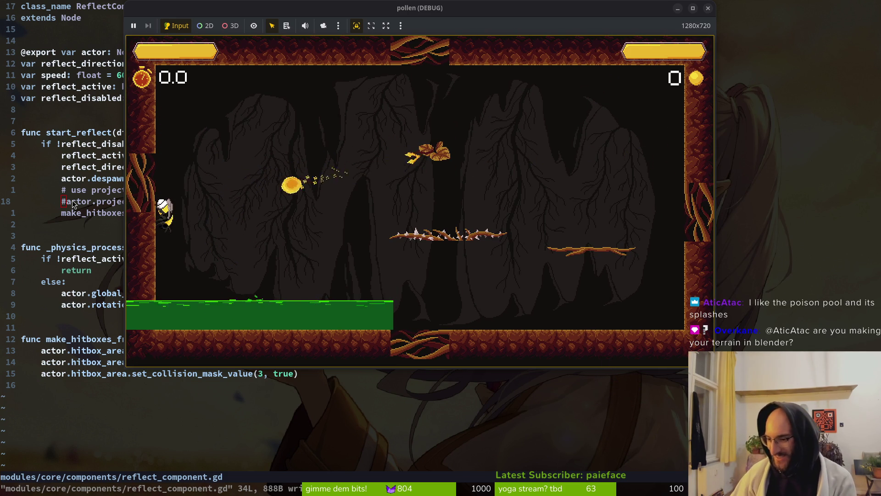
{"action": "key", "text": "Right"}
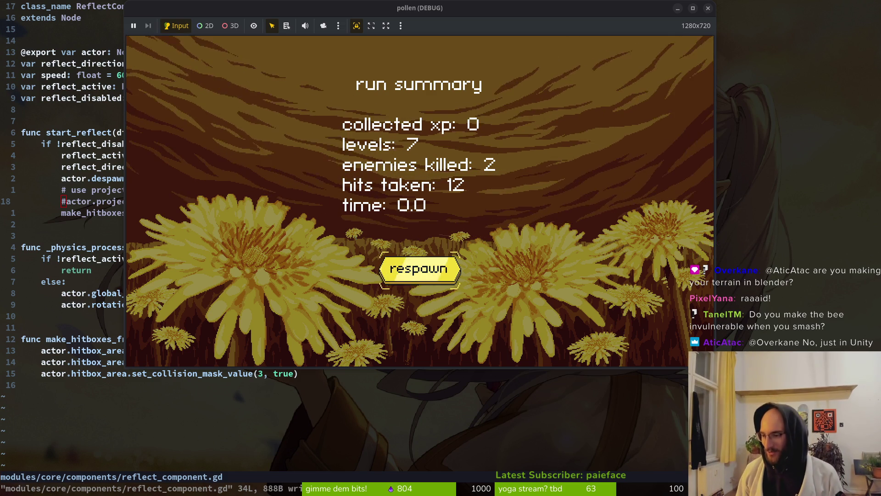
Step: Respawn after the run summary and re-enter the cave level through the middle hexagon
{"action": "key", "text": "Return"}
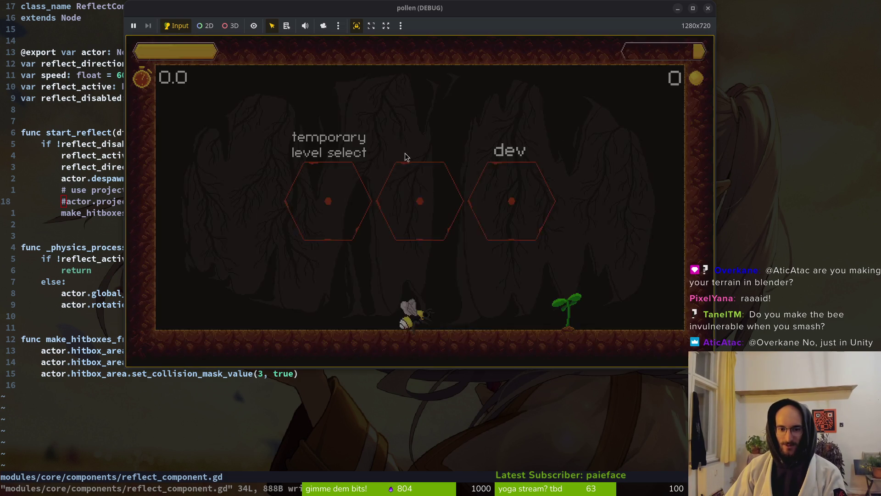
{"action": "key", "text": "Right"}
{"action": "key", "text": "Up"}
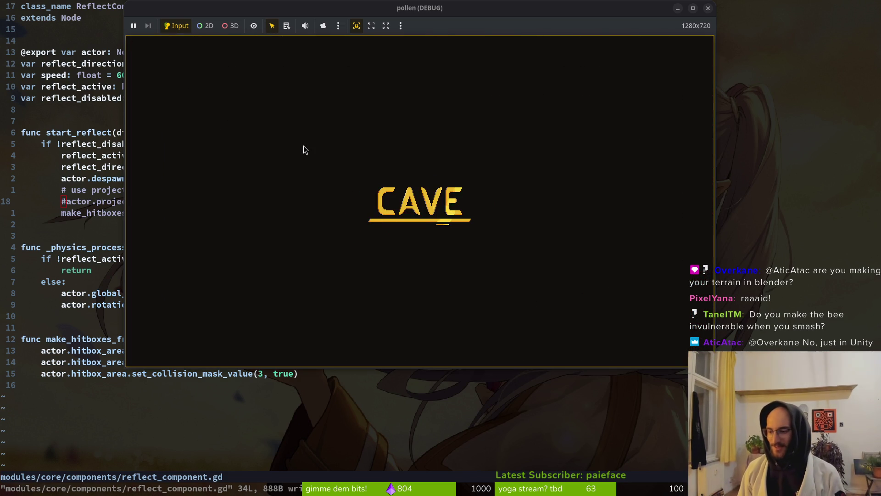
{"action": "key", "text": "Left"}
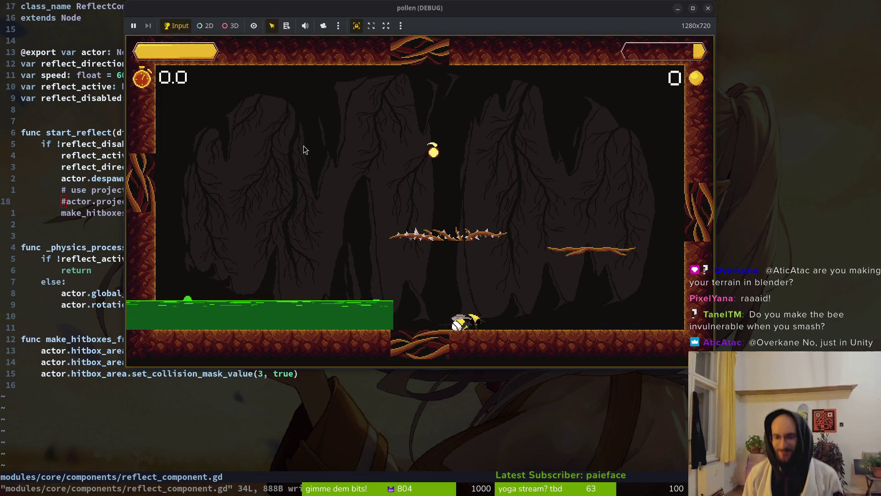
{"action": "key", "text": "Right"}
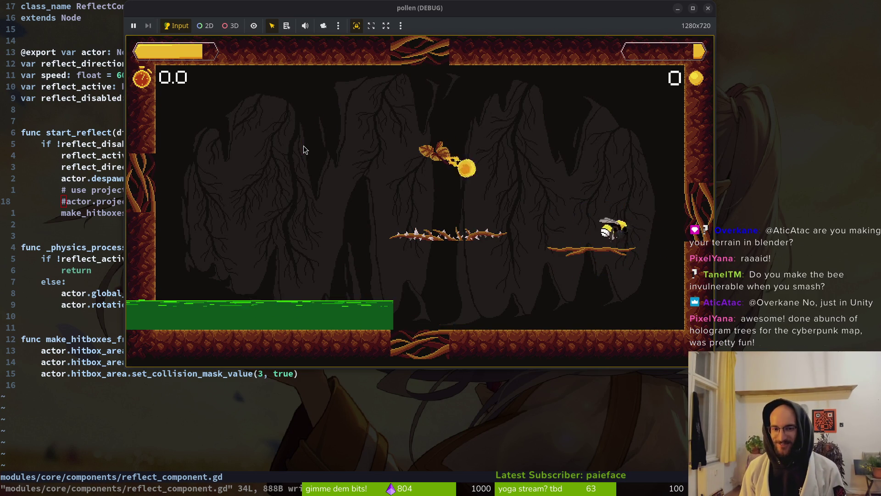
Step: Move the bee across the cave floor and branches, trigger the star-shaped reflect slash, then quit the game
{"action": "key", "text": "space"}
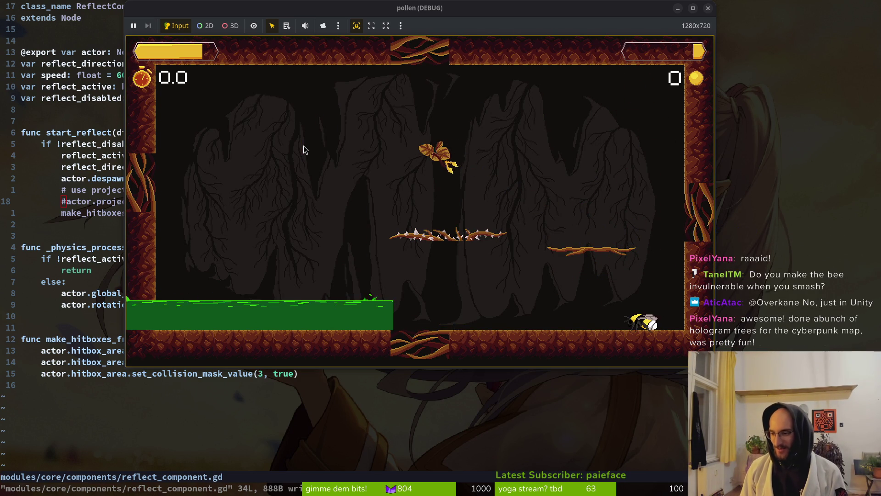
{"action": "key", "text": "Left"}
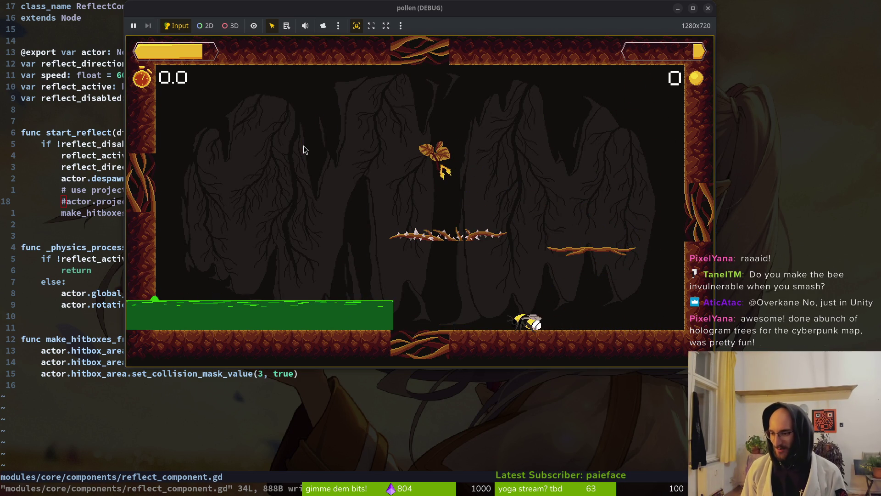
{"action": "key", "text": "Right"}
{"action": "key", "text": "Right"}
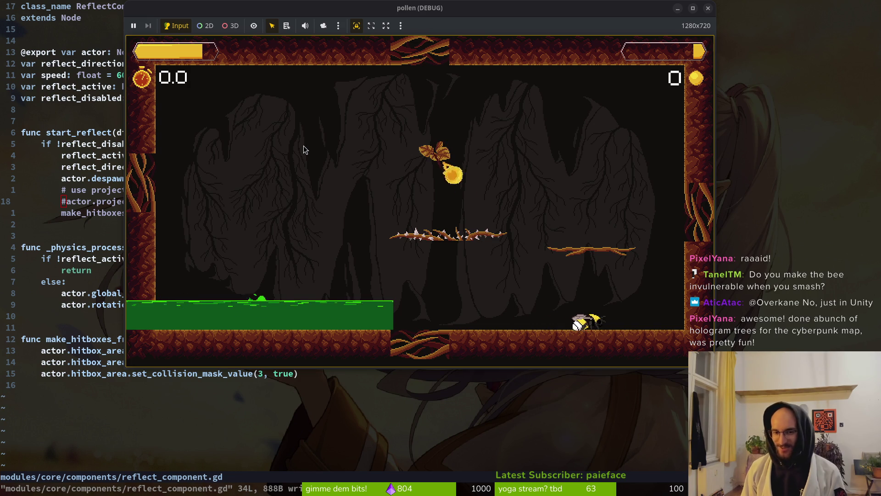
{"action": "key", "text": "Right"}
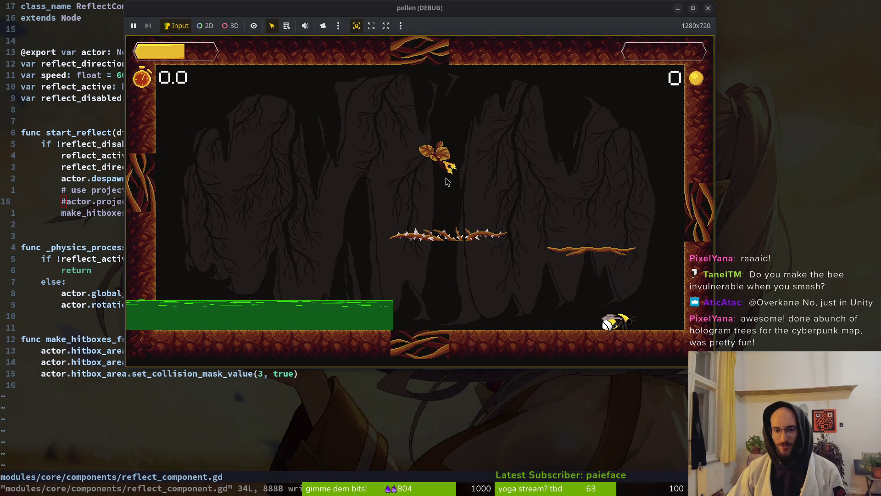
{"action": "key", "text": "Right"}
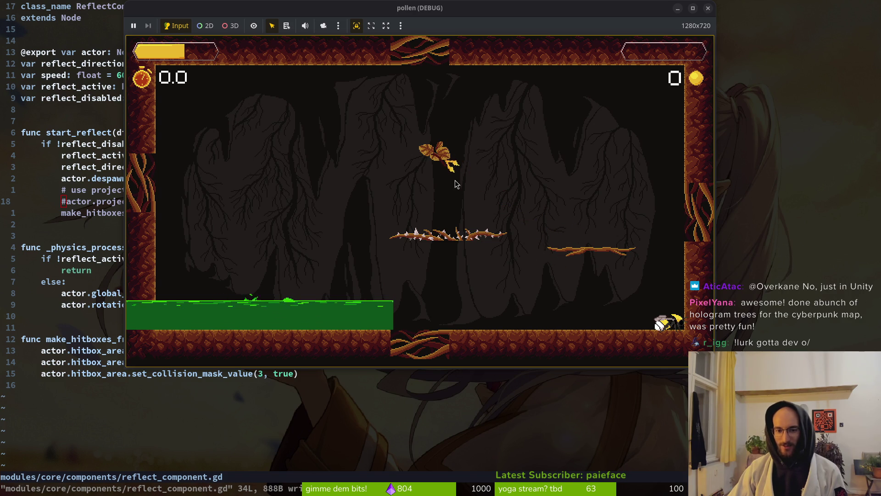
{"action": "key", "text": "Left"}
{"action": "key", "text": "space"}
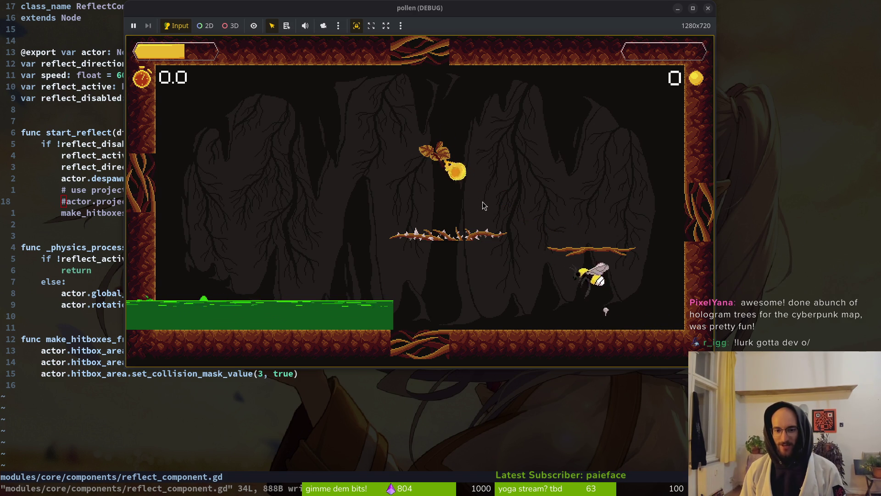
{"action": "key", "text": "space"}
{"action": "key", "text": "Right"}
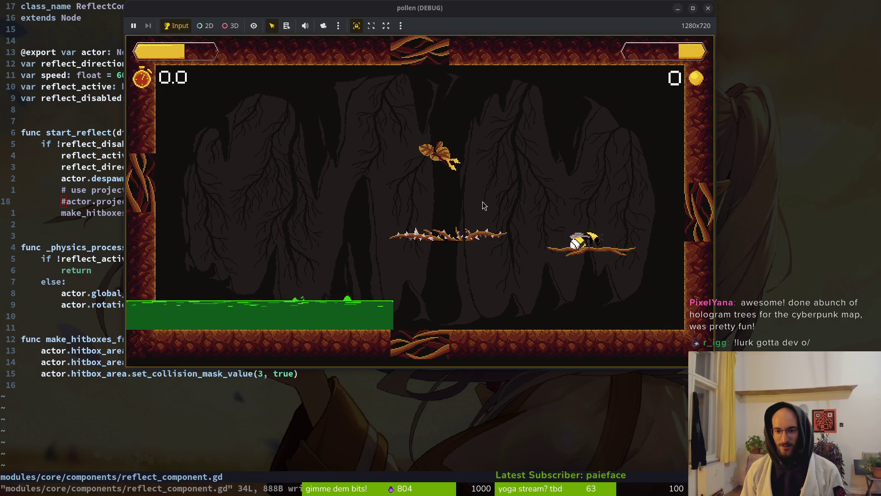
{"action": "key", "text": "space"}
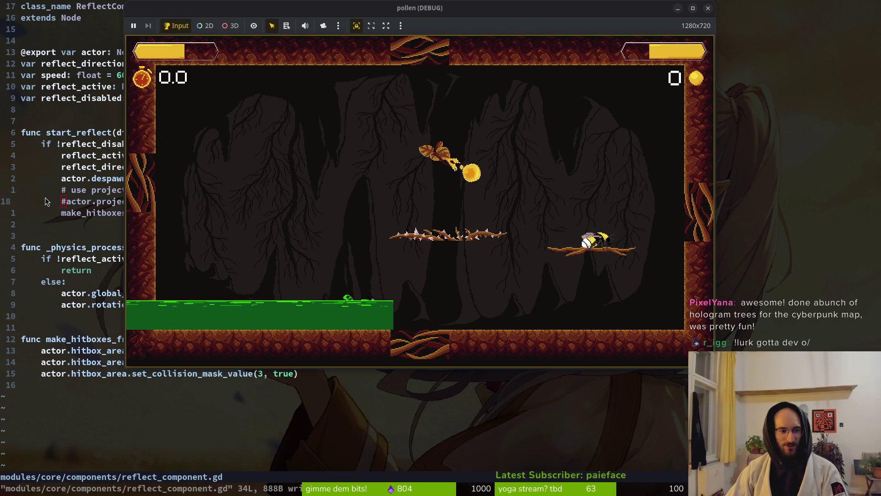
{"action": "key", "text": "Escape"}
Step: Save reflect_component.gd with projectile_stopped re-enabled and relaunch the pollen debug game
{"action": "key", "text": "s"}
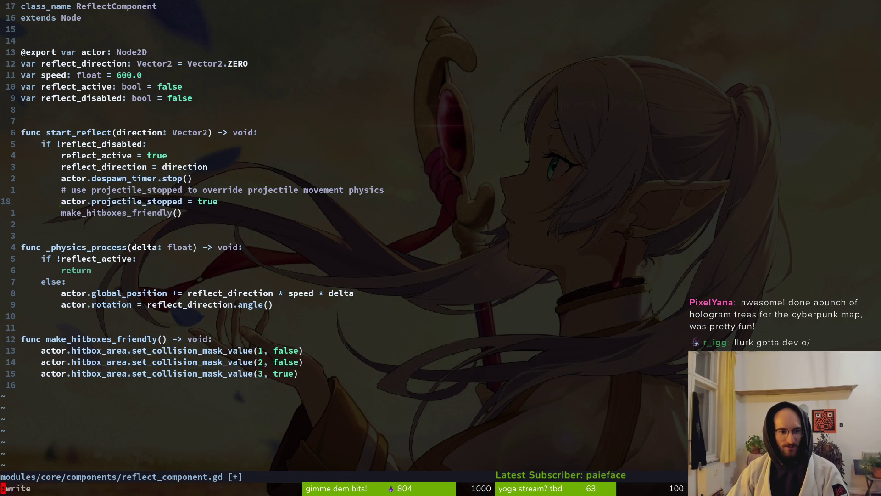
{"action": "key", "text": "Return"}
{"action": "key", "text": "F5"}
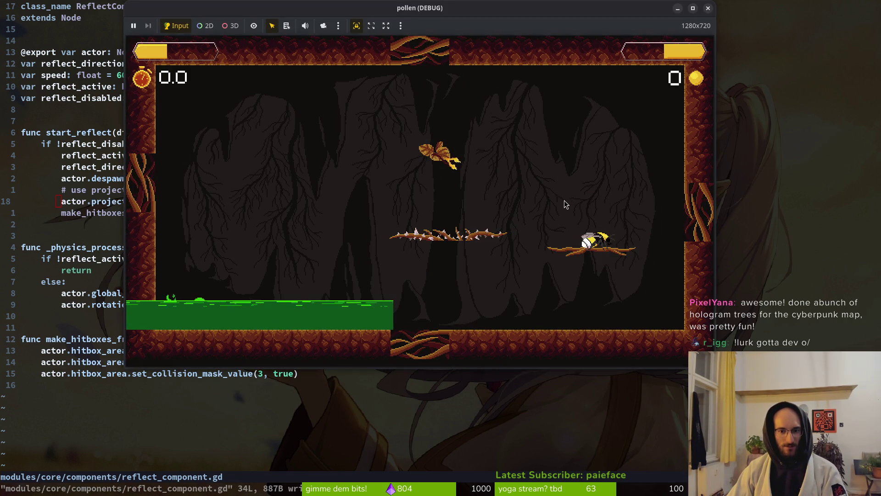
Step: Test the bee's star-burst attack and hexagon shield twice each, then close the game
{"action": "left_click", "coordinate": [565, 205]}
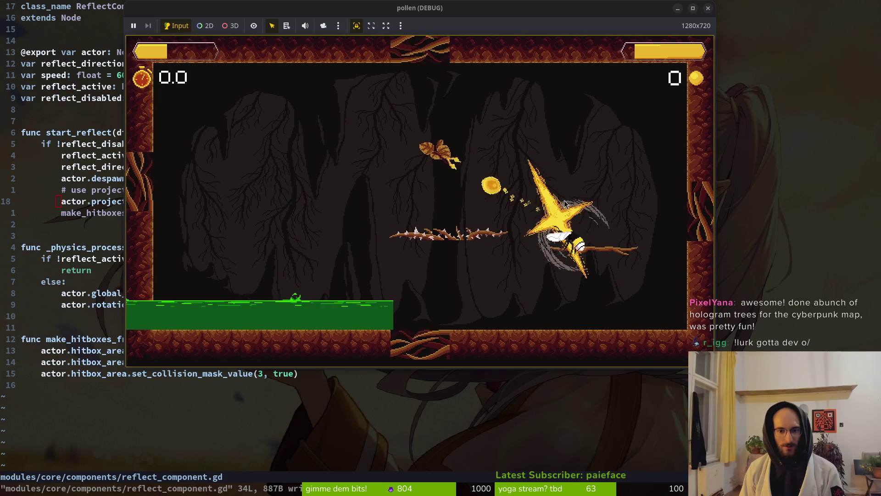
{"action": "key", "text": "d"}
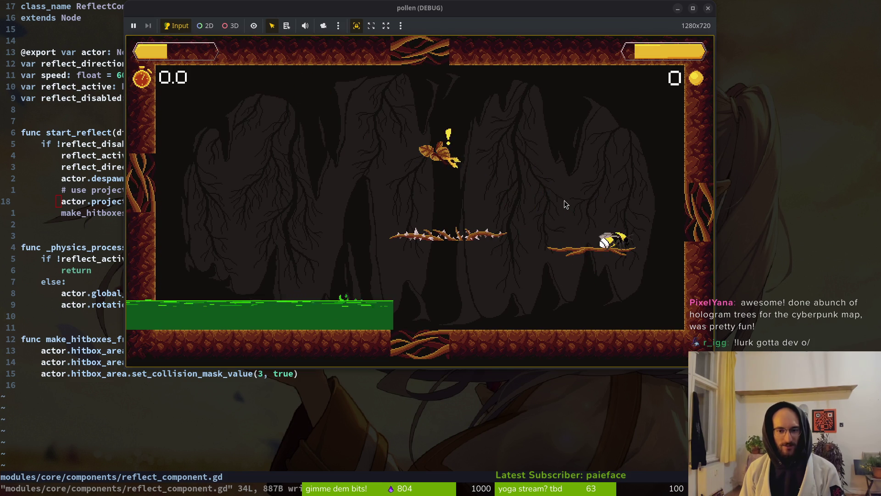
{"action": "right_click", "coordinate": [564, 200]}
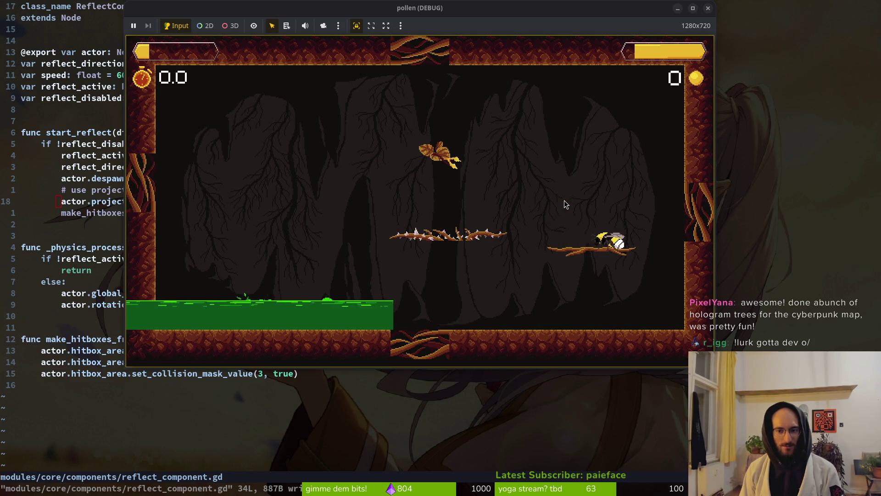
{"action": "left_click", "coordinate": [564, 200]}
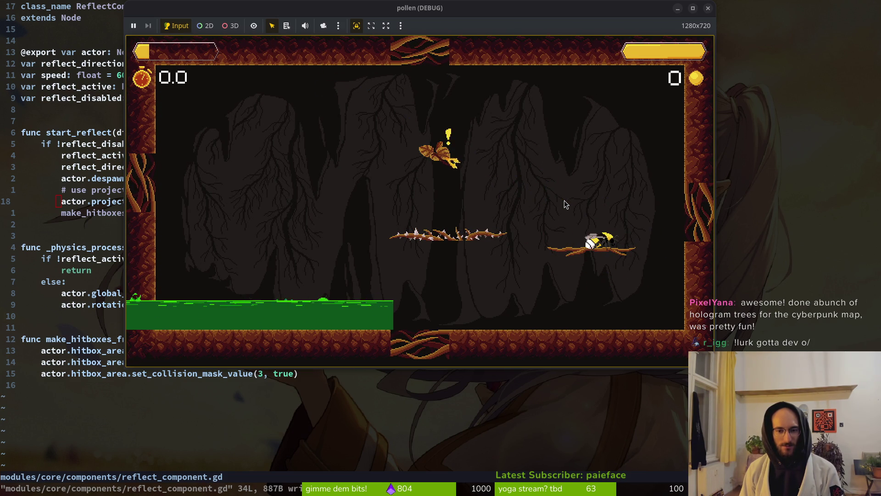
{"action": "right_click", "coordinate": [564, 200]}
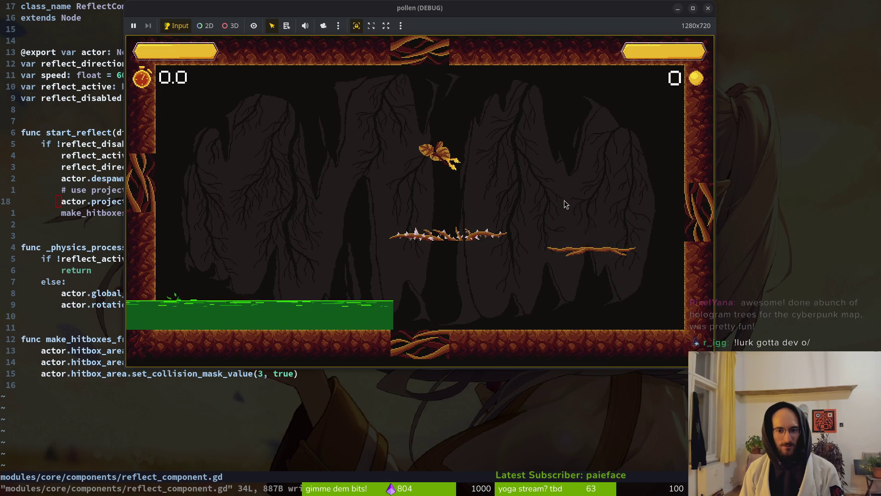
{"action": "key", "text": "Escape"}
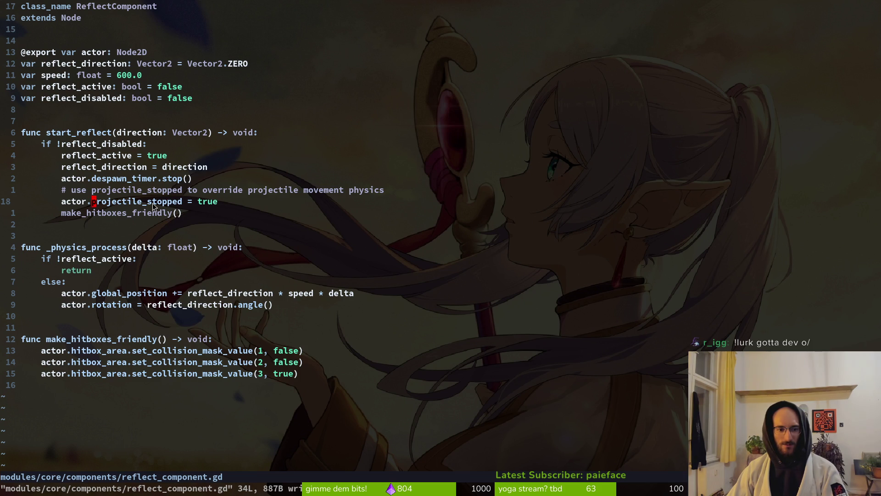
Step: Comment out the actor.projectile_stopped line on line 18 with '# ' and save reflect_component.gd
{"action": "left_click", "coordinate": [62, 205]}
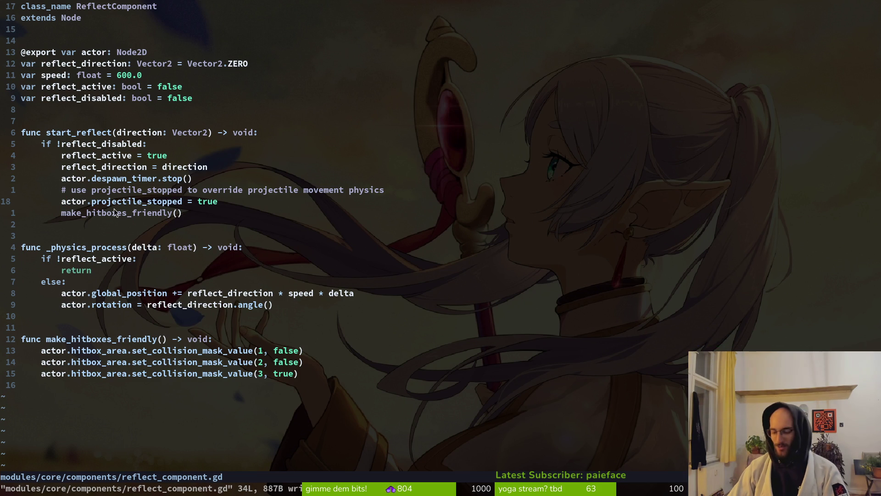
{"action": "type", "text": "i#"}
{"action": "key", "text": "Escape"}
{"action": "type", "text": ":w"}
{"action": "key", "text": "Return"}
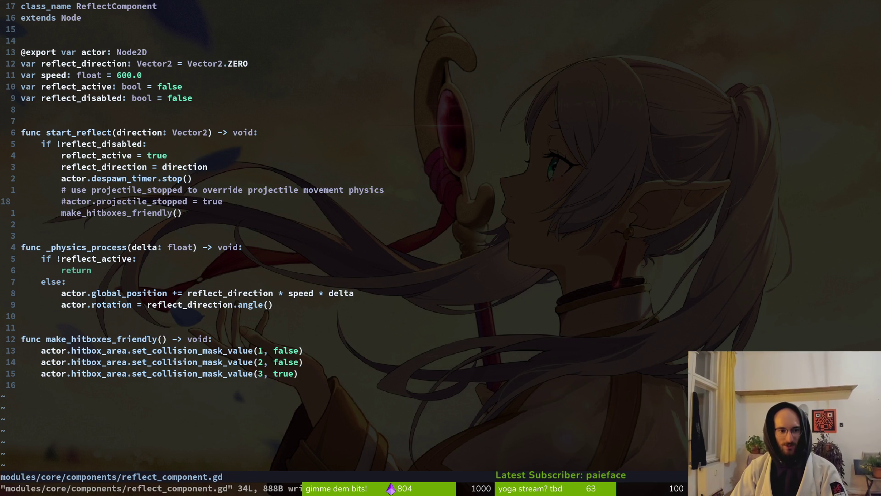
{"action": "key", "text": "a"}
{"action": "key", "text": "Escape"}
{"action": "type", "text": ":write"}
{"action": "key", "text": "Return"}
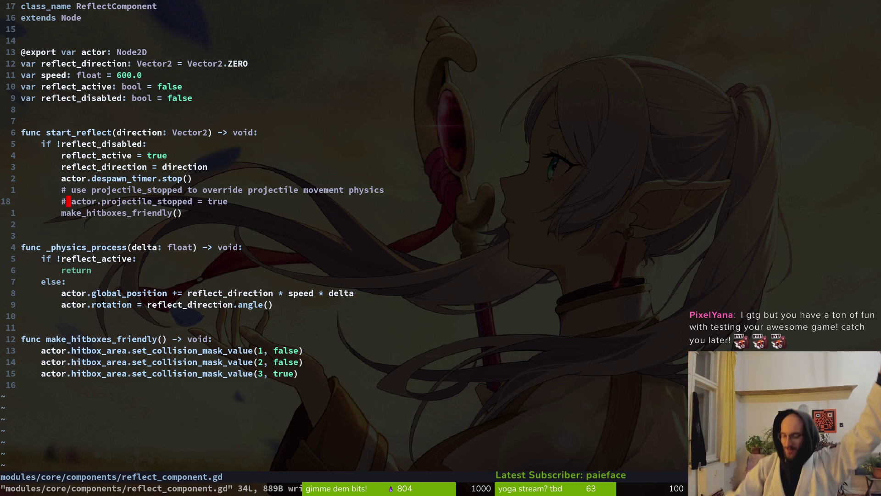
Step: Search the project files for the projectile script by entering 'proje' in the file finder
{"action": "key", "text": "super"}
{"action": "key", "text": "super"}
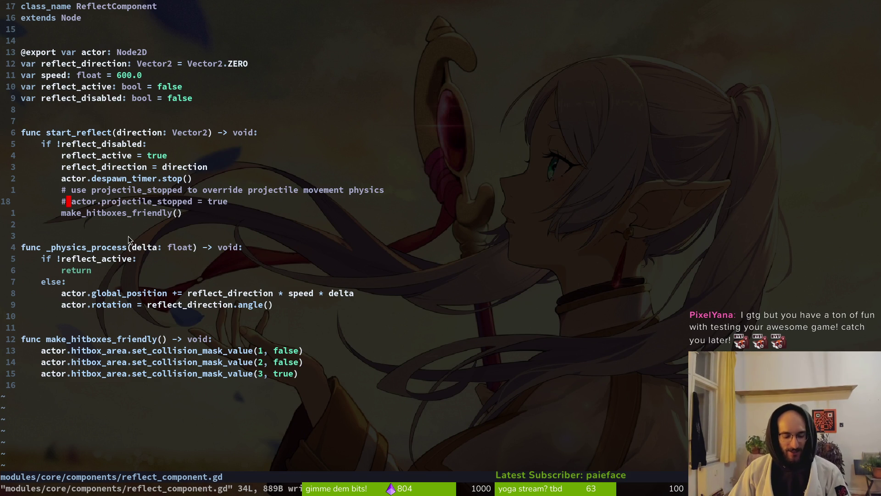
{"action": "key", "text": "space"}
{"action": "key", "text": "f"}
{"action": "key", "text": "f"}
{"action": "type", "text": "pr"}
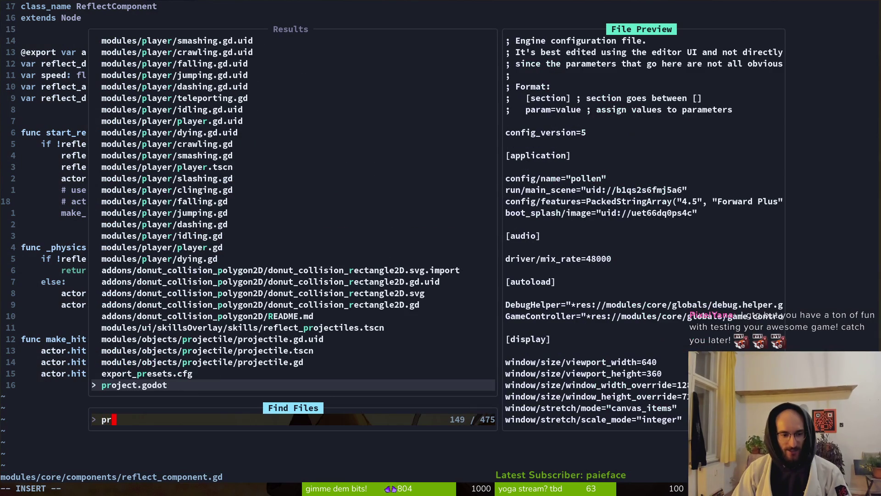
{"action": "type", "text": "oje"}
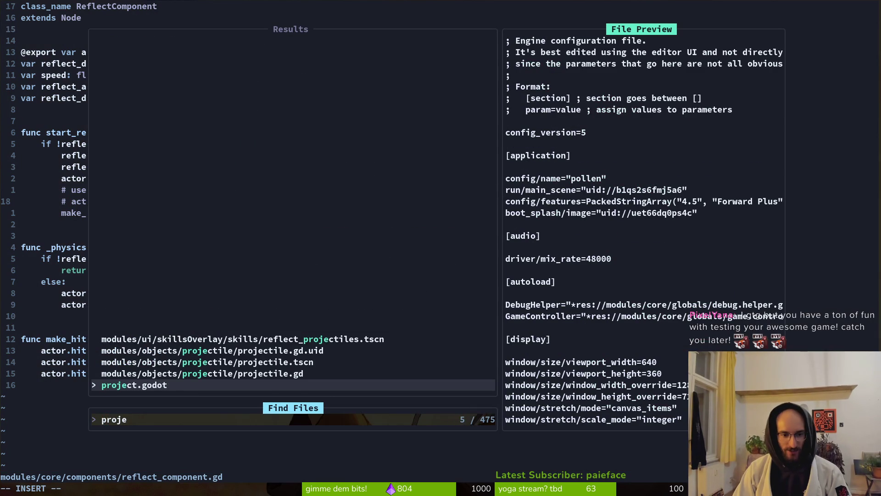
Step: Open projectile.gd in a vertical split beside reflect_component.gd and save the reflect component
{"action": "key", "text": "Up"}
{"action": "key", "text": "ctrl+v"}
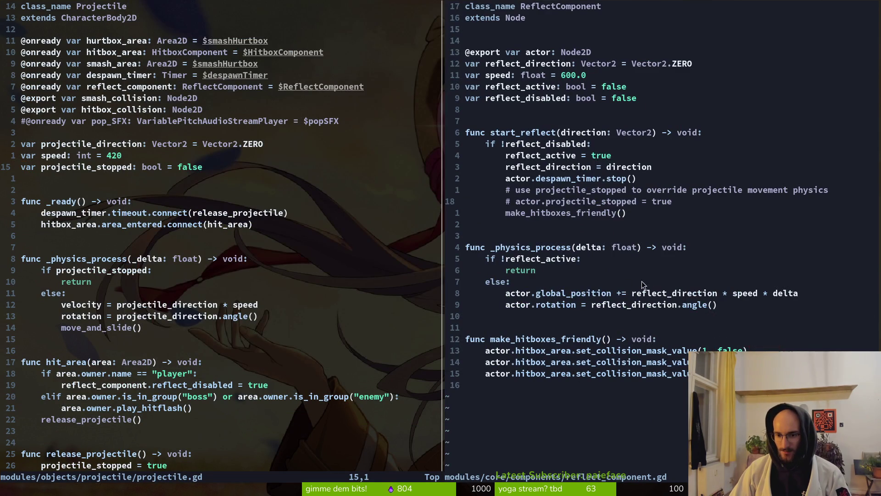
{"action": "left_click", "coordinate": [584, 294]}
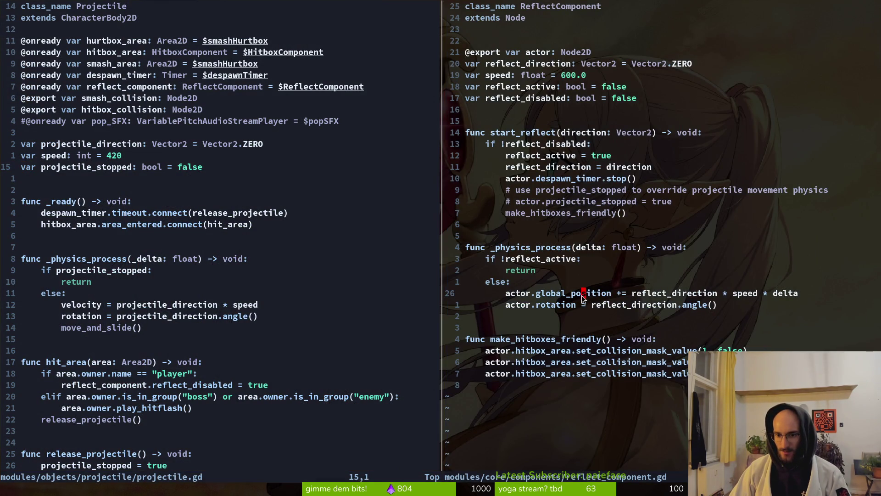
{"action": "type", "text": ":w"}
{"action": "key", "text": "Return"}
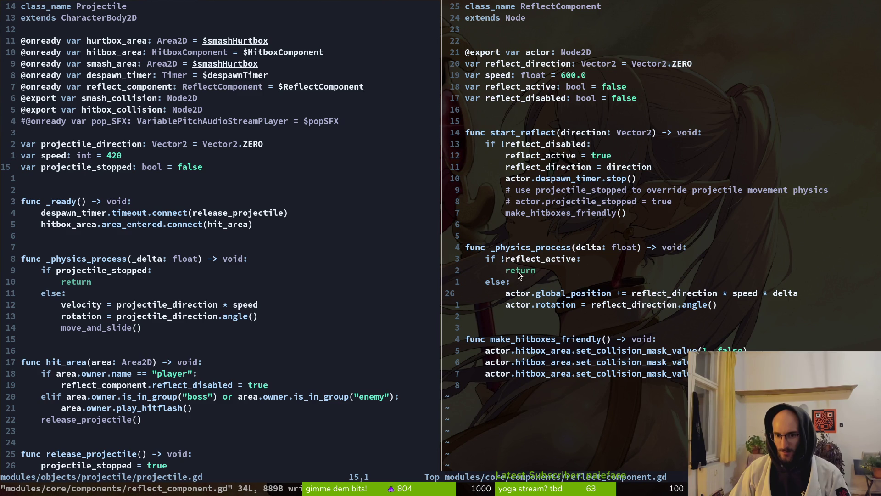
Step: In _physics_process, add 'elif actor.projectile_stopped: return' before the else branch and save
{"action": "left_click", "coordinate": [526, 248]}
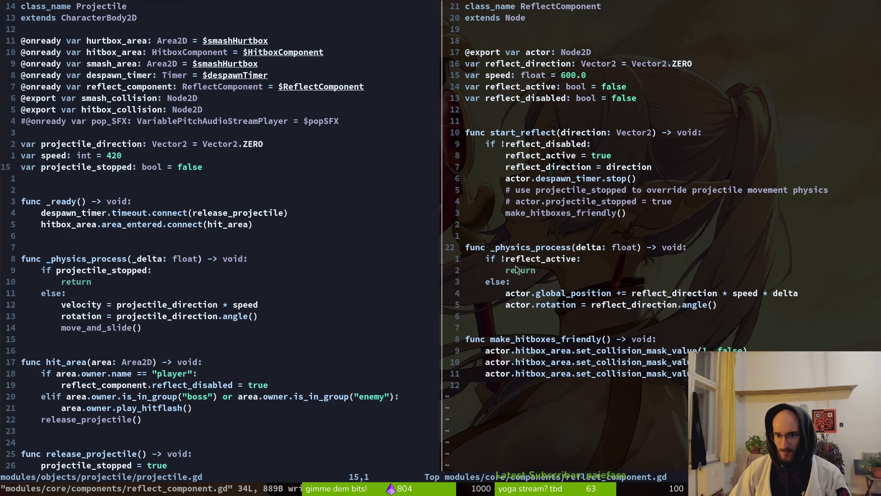
{"action": "left_click", "coordinate": [512, 283]}
{"action": "type", "text": "cbeli"}
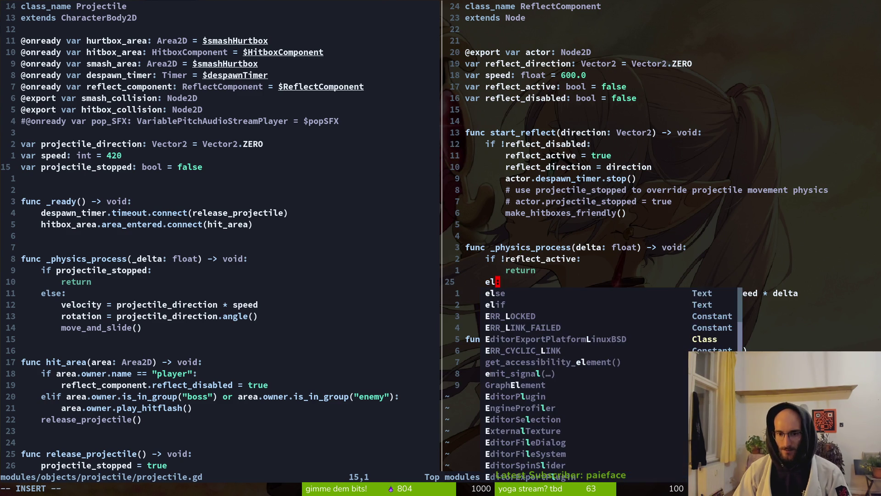
{"action": "type", "text": "f "}
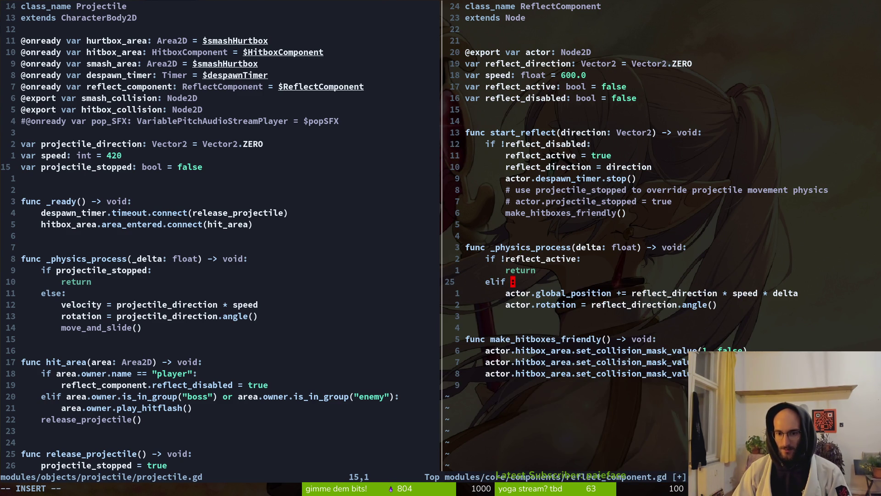
{"action": "type", "text": "o"}
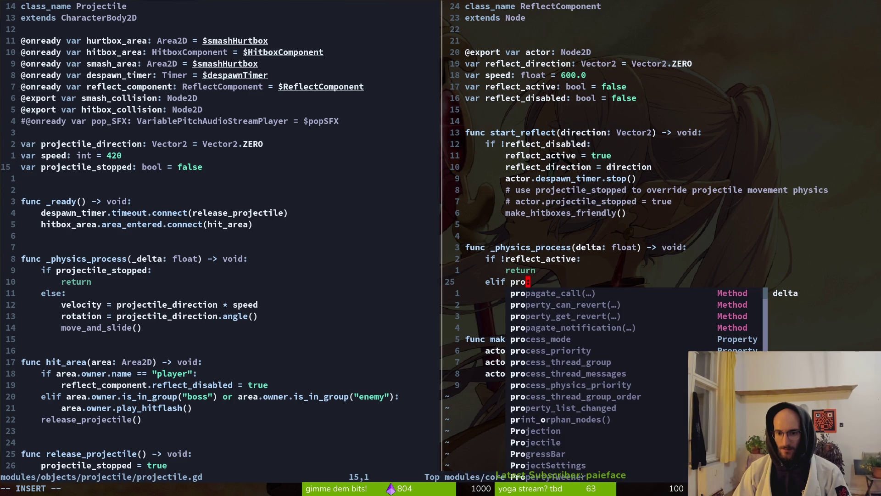
{"action": "type", "text": "je"}
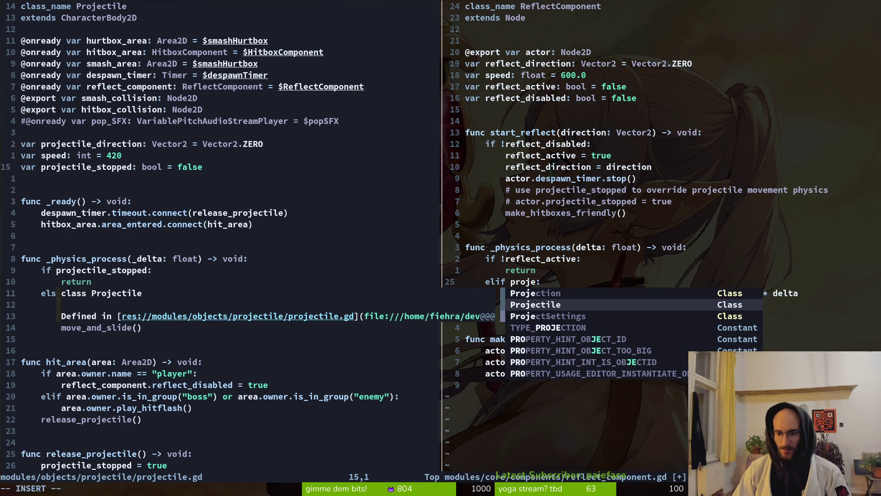
{"action": "key", "text": "BackSpace"}
{"action": "key", "text": "BackSpace"}
{"action": "key", "text": "BackSpace"}
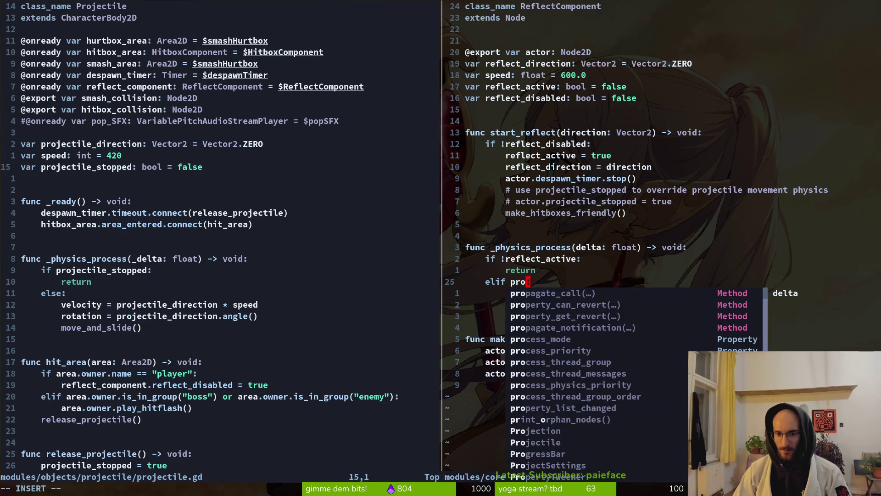
{"action": "type", "text": "actor.po"}
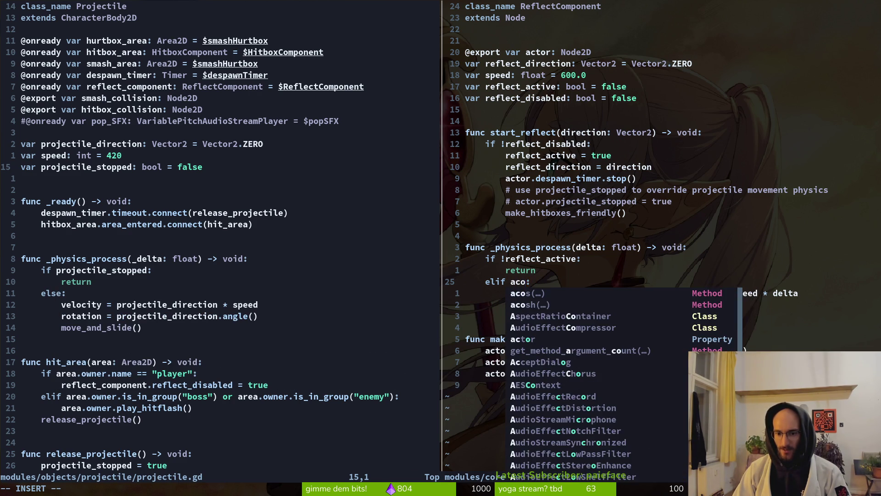
{"action": "type", "text": "roj"}
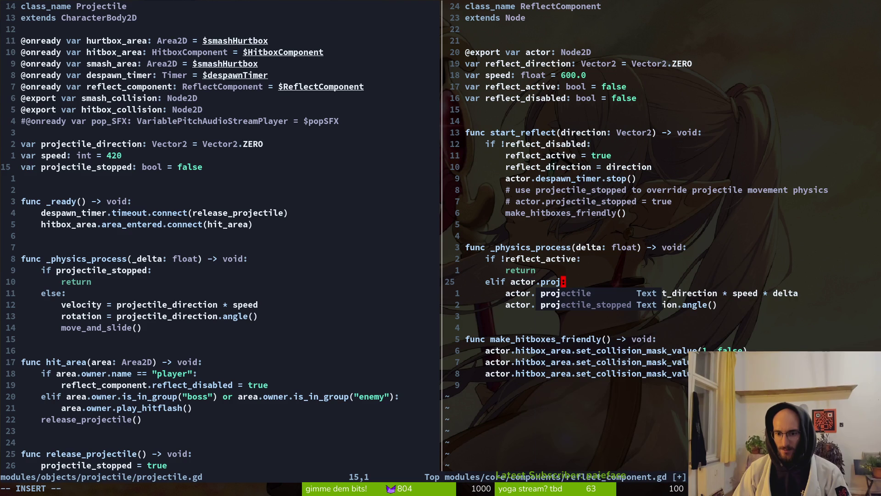
{"action": "key", "text": "Tab"}
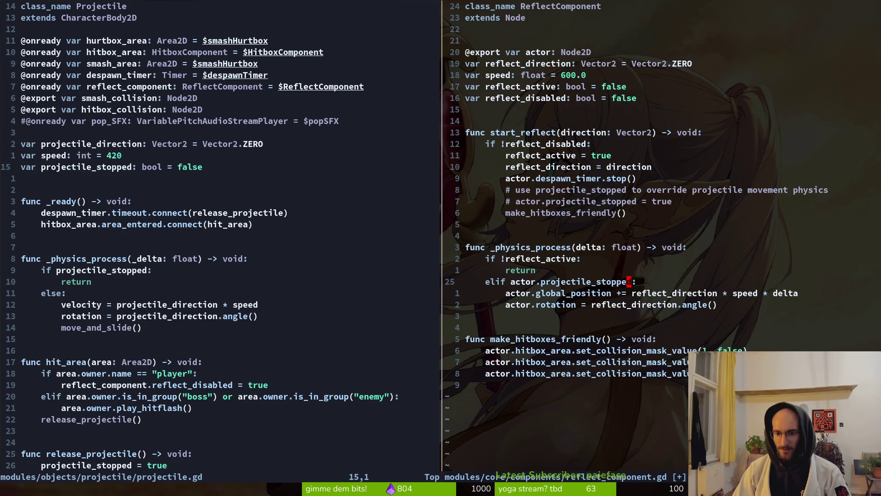
{"action": "type", "text": "oreturn"}
{"action": "key", "text": "Escape"}
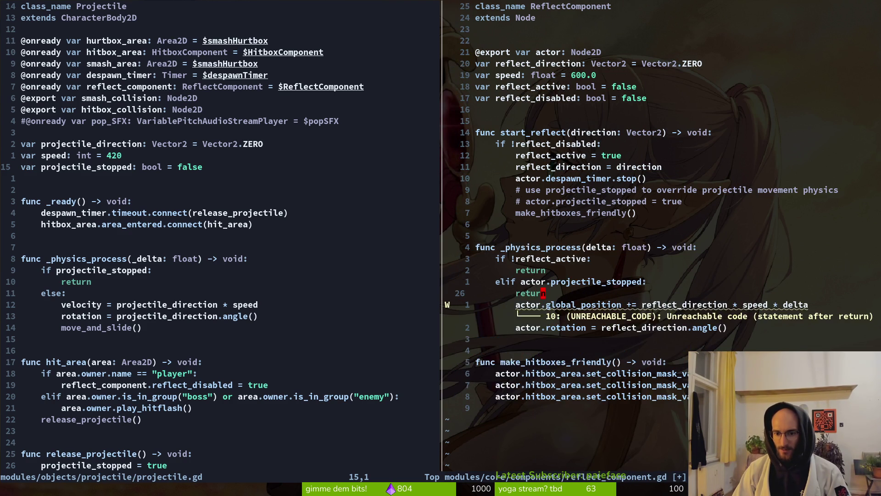
{"action": "type", "text": "oelse"}
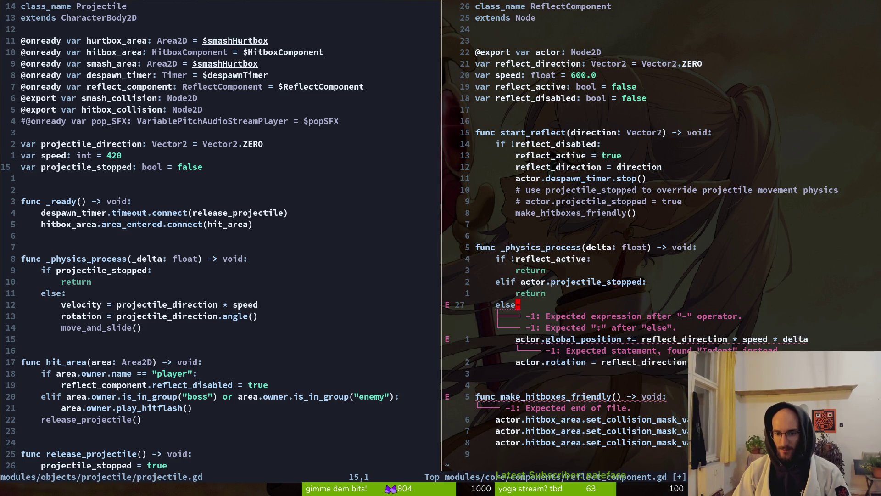
{"action": "type", "text": "A"}
{"action": "type", "text": ":"}
{"action": "key", "text": "Escape"}
{"action": "type", "text": ":w"}
{"action": "key", "text": "Return"}
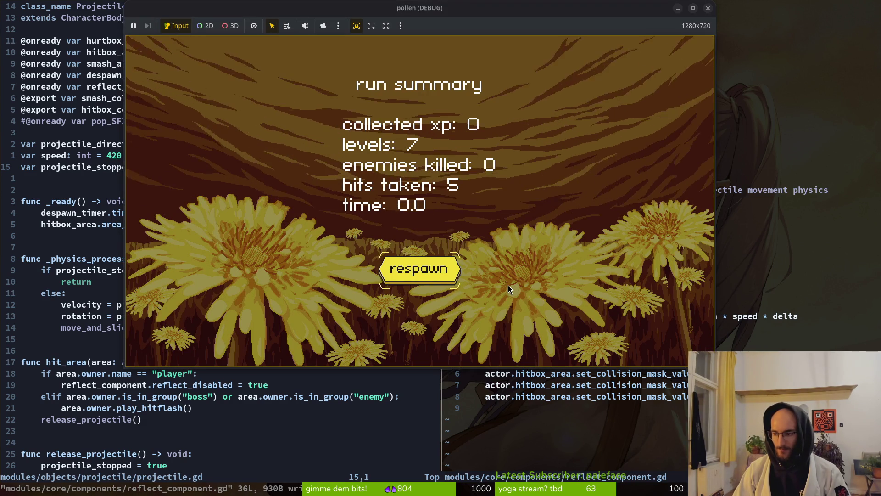
Step: Playtest from the title menu past the sprout's skill tree into the cave level, then close the game
{"action": "key", "text": "F5"}
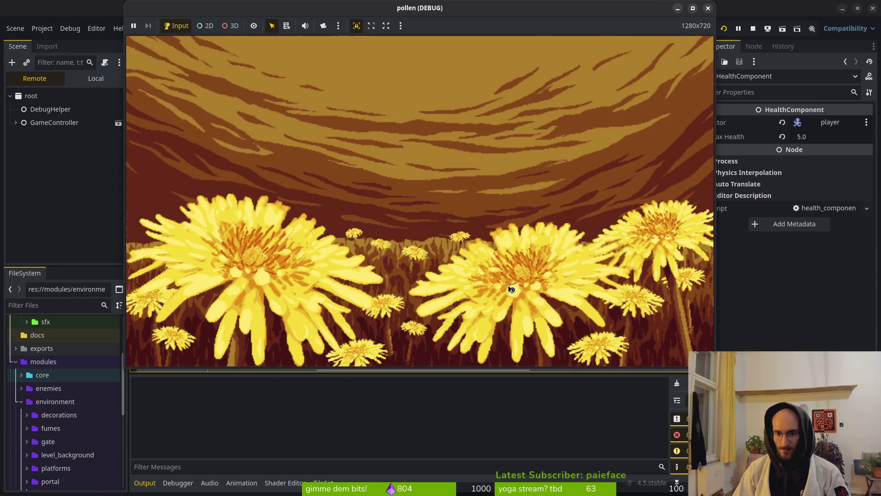
{"action": "key", "text": "Return"}
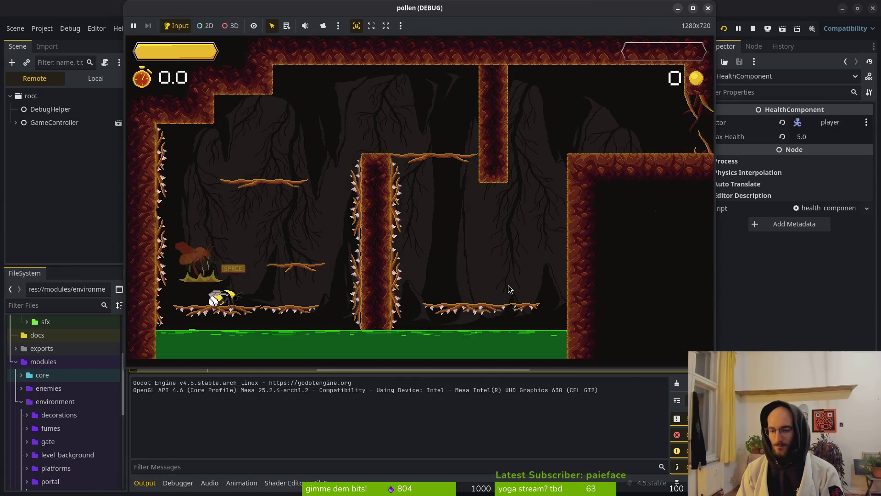
{"action": "key", "text": "Up"}
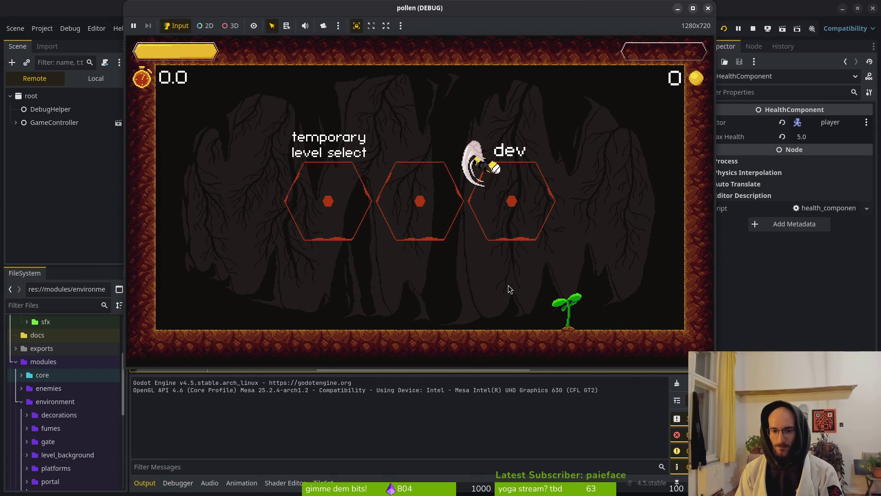
{"action": "key", "text": "Right"}
{"action": "key", "text": "Down"}
{"action": "key", "text": "Return"}
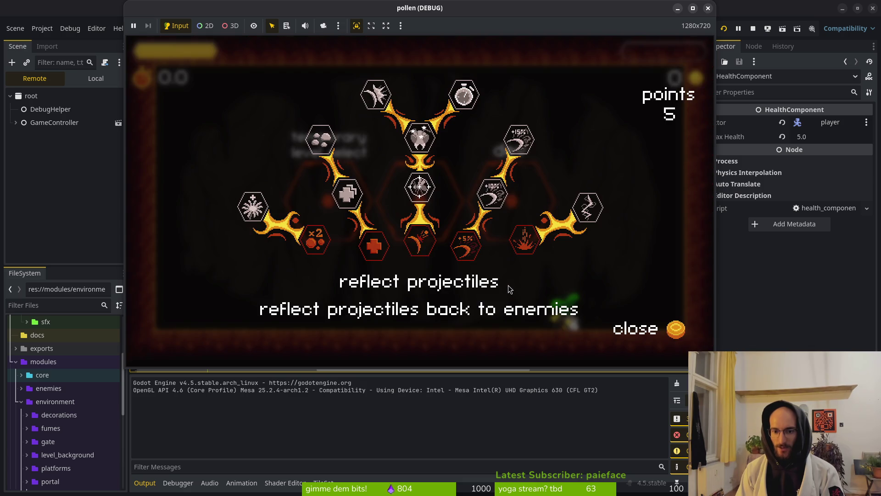
{"action": "key", "text": "Escape"}
{"action": "key", "text": "Up"}
{"action": "key", "text": "Return"}
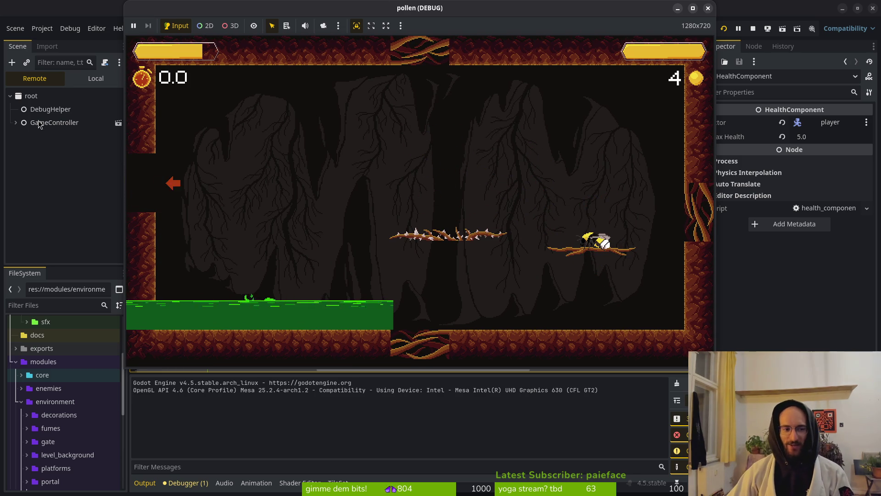
{"action": "key", "text": "F8"}
Step: Change the reflect speed from 600.0 to 100.0 and save reflect_component.gd
{"action": "key", "text": "alt+Tab"}
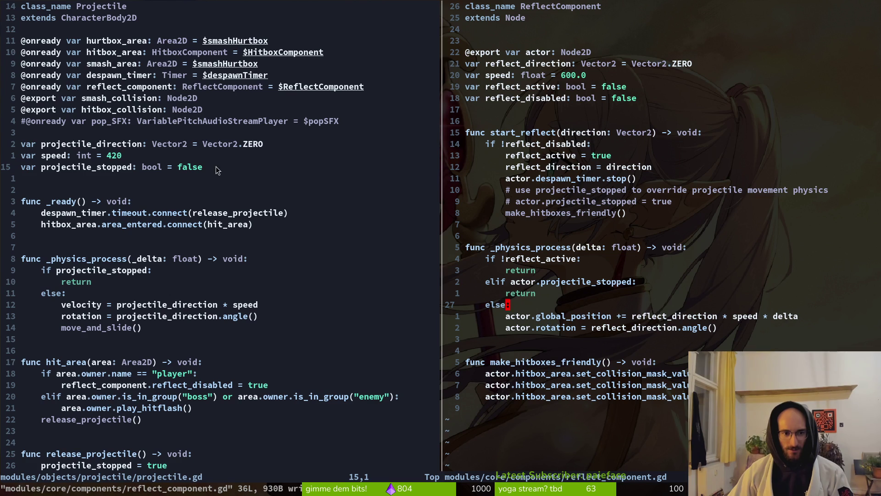
{"action": "left_click", "coordinate": [569, 76]}
{"action": "type", "text": "59"}
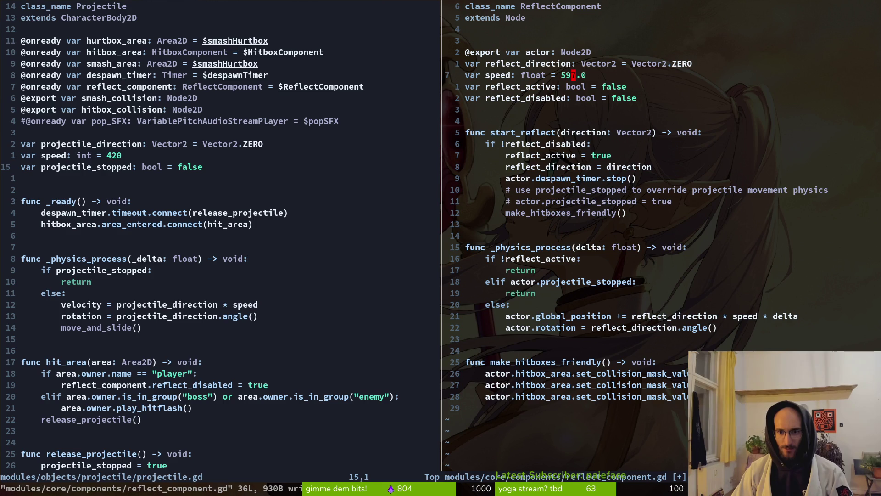
{"action": "key", "text": "c"}
{"action": "key", "text": "i"}
{"action": "key", "text": "w"}
{"action": "key", "text": "Return"}
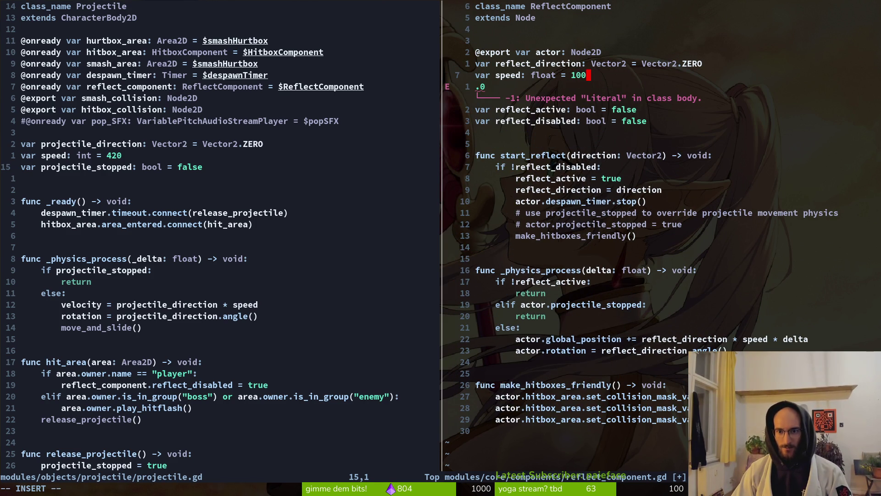
{"action": "key", "text": "Delete"}
{"action": "key", "text": "Escape"}
{"action": "type", "text": ":w"}
{"action": "key", "text": "Return"}
{"action": "key", "text": "alt+Tab"}
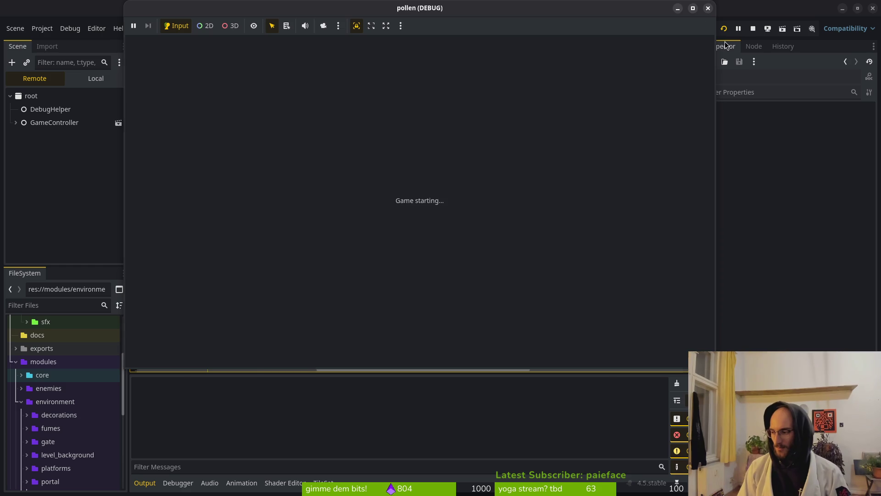
Step: Start the game, visit the cave, then buy reflect projectiles at the sprout and enter the dev level
{"action": "key", "text": "Return"}
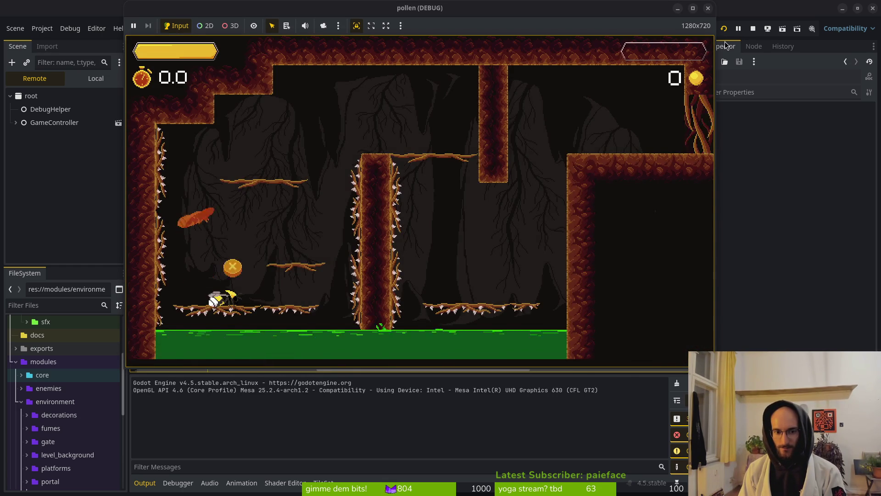
{"action": "key", "text": "Up"}
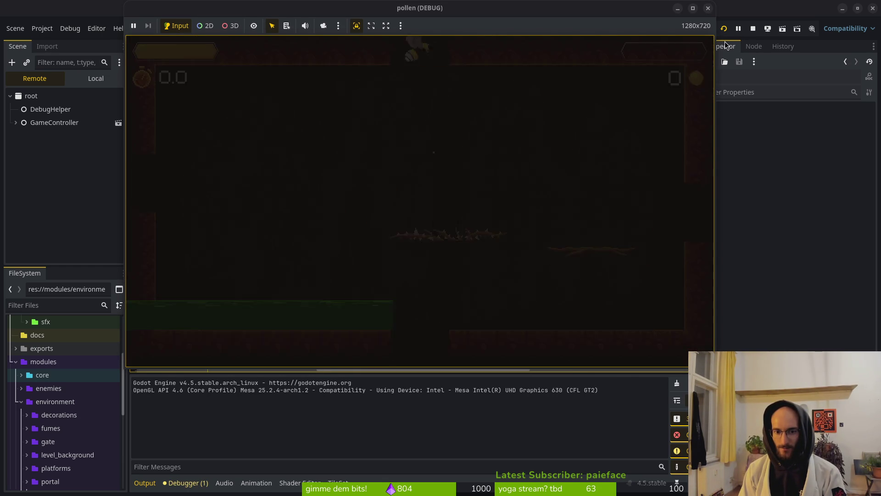
{"action": "key", "text": "Left"}
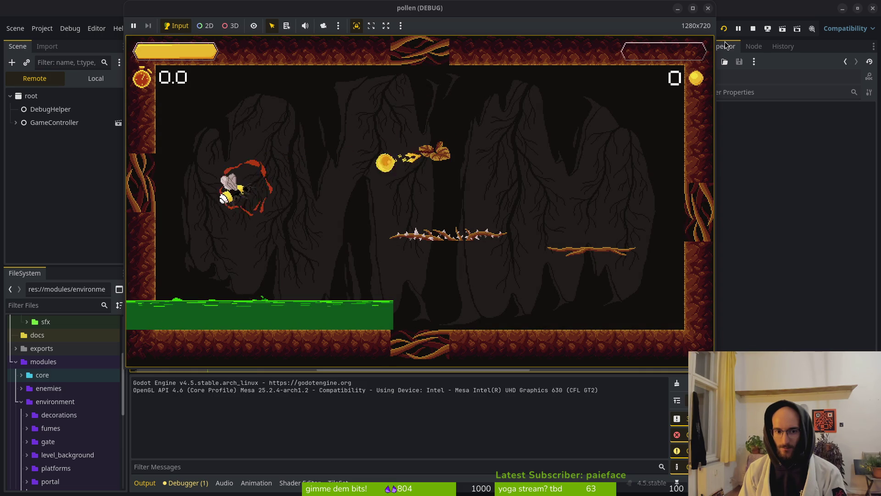
{"action": "key", "text": "Left"}
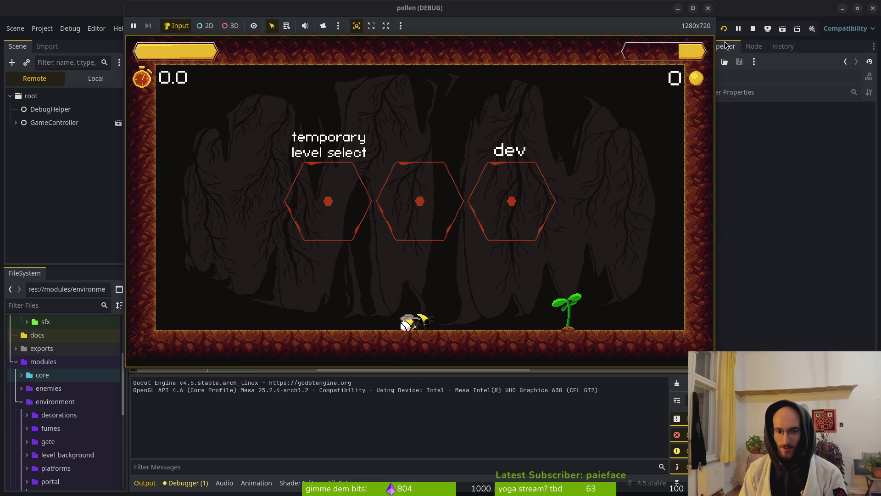
{"action": "key", "text": "Right"}
{"action": "key", "text": "Down"}
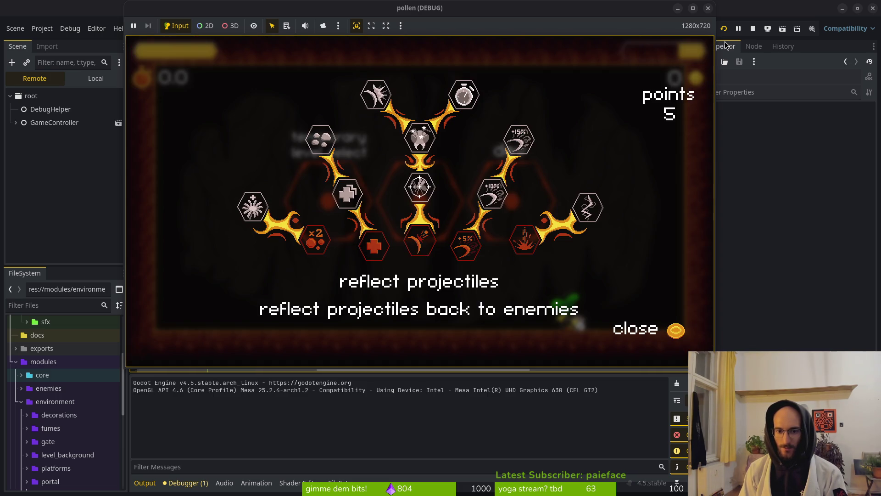
{"action": "key", "text": "space"}
{"action": "key", "text": "Escape"}
{"action": "key", "text": "Up"}
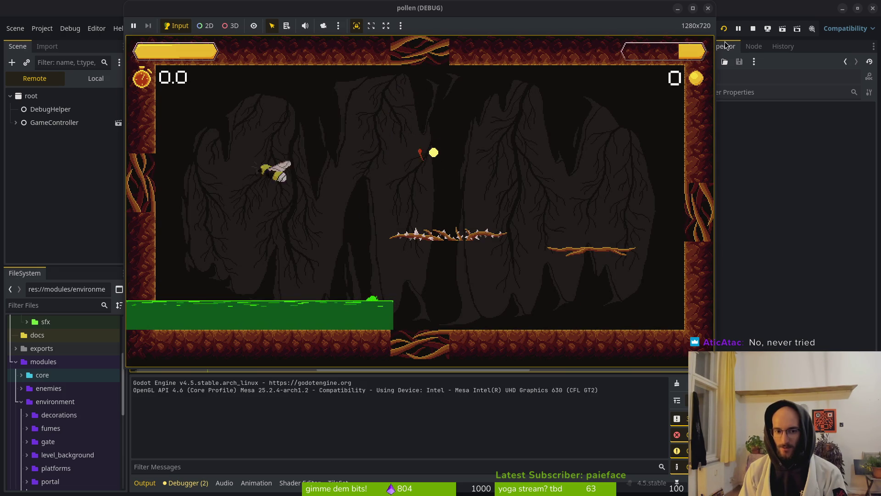
Step: Reflect five projectiles back to defeat the cave enemy, collect the pollen, and stop the game
{"action": "key", "text": "Left"}
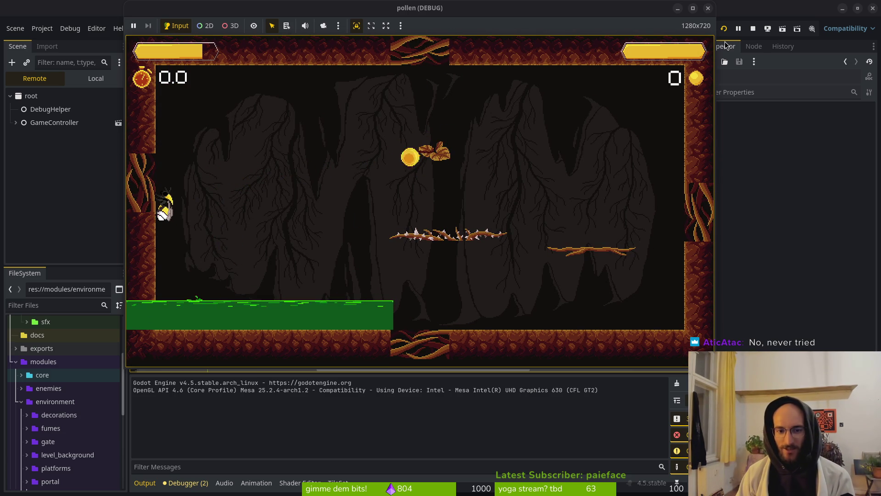
{"action": "key", "text": "space"}
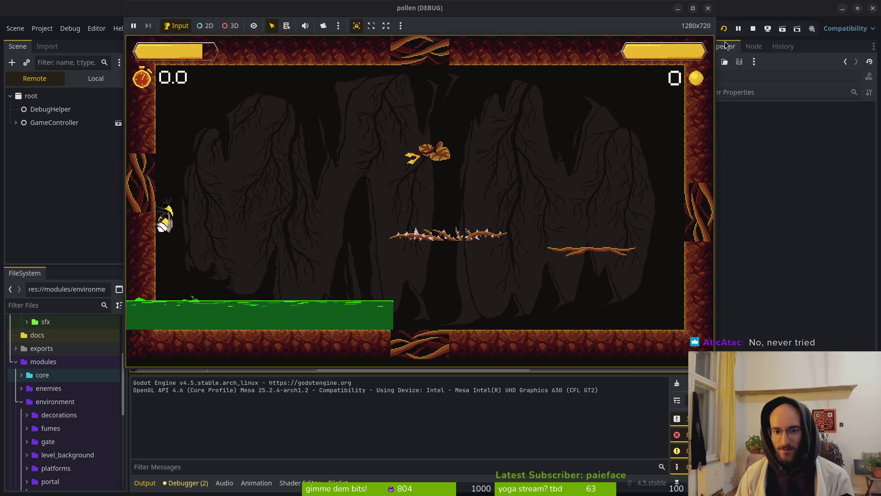
{"action": "key", "text": "space"}
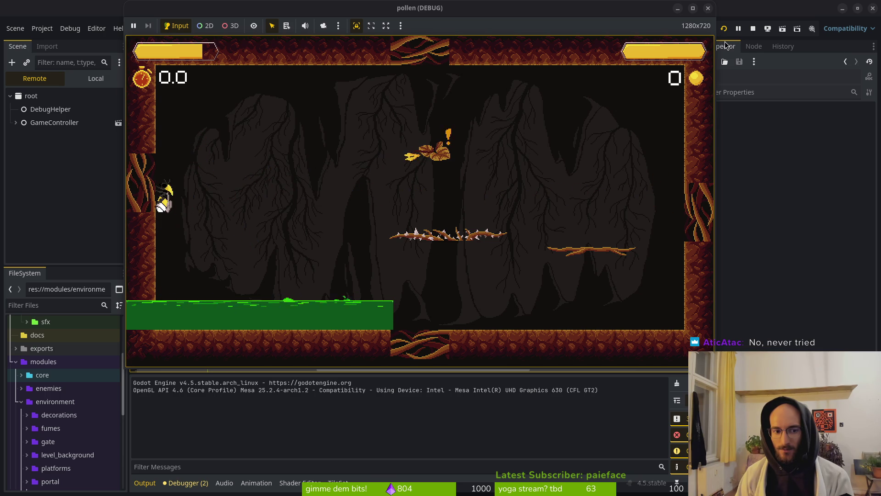
{"action": "key", "text": "space"}
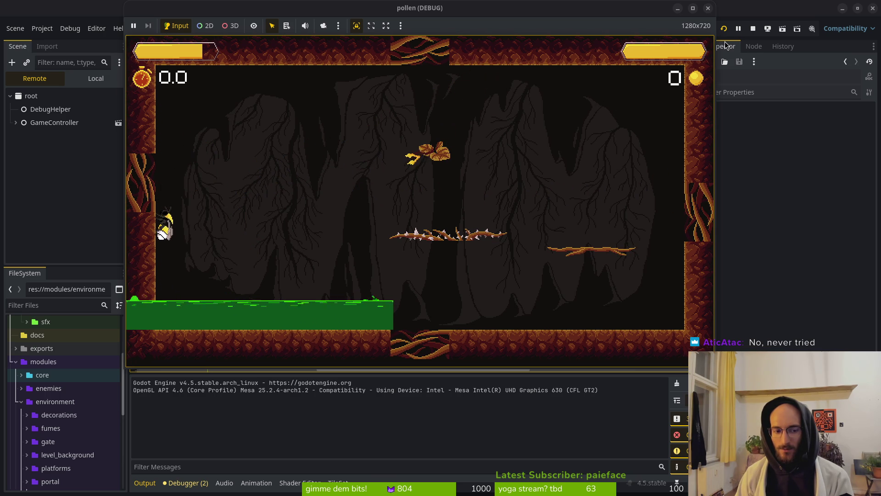
{"action": "key", "text": "space"}
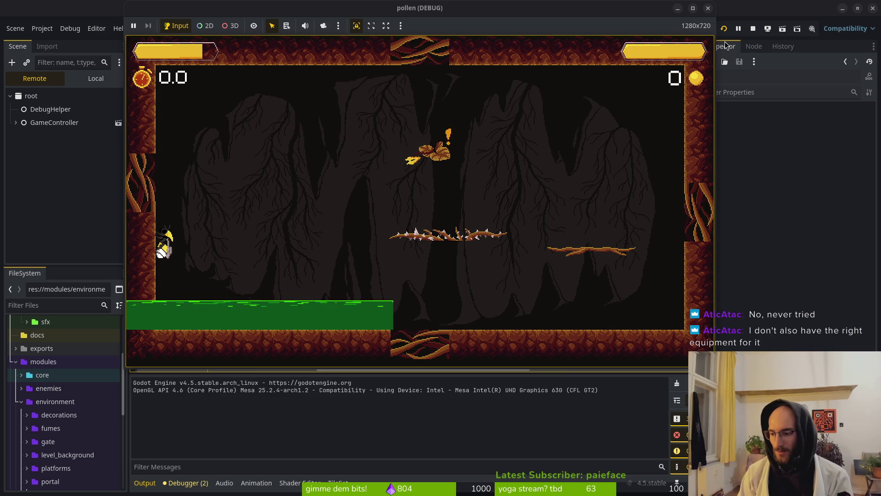
{"action": "key", "text": "space"}
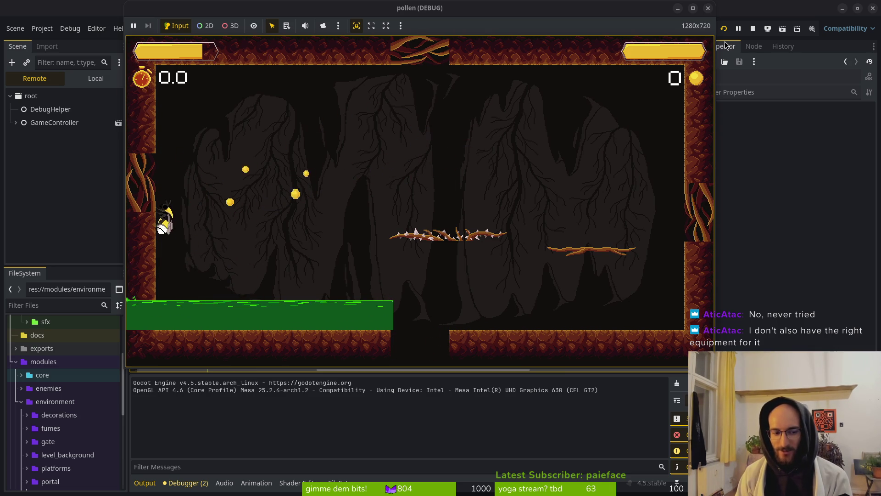
{"action": "key", "text": "Right"}
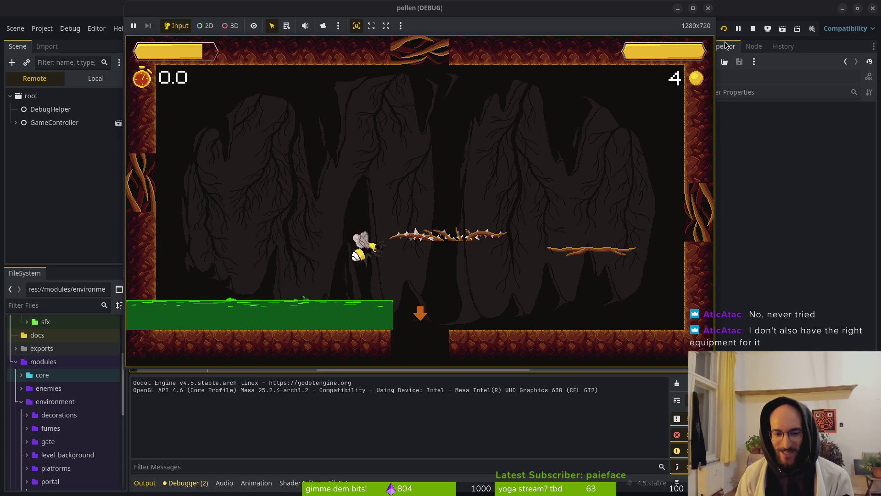
{"action": "key", "text": "Down"}
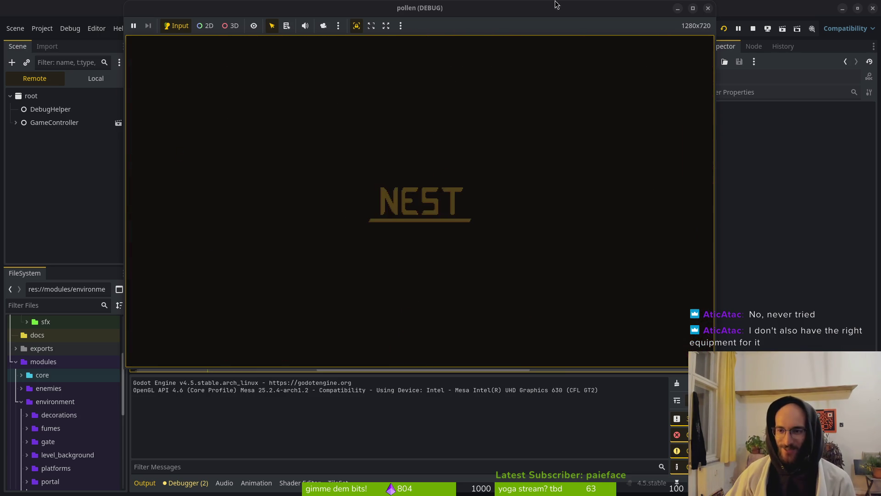
{"action": "left_click", "coordinate": [753, 28]}
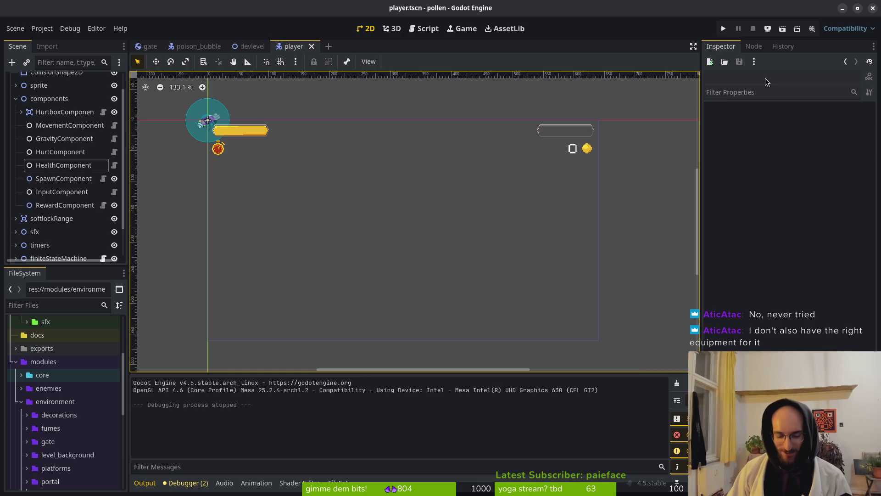
{"action": "key", "text": "alt+Tab"}
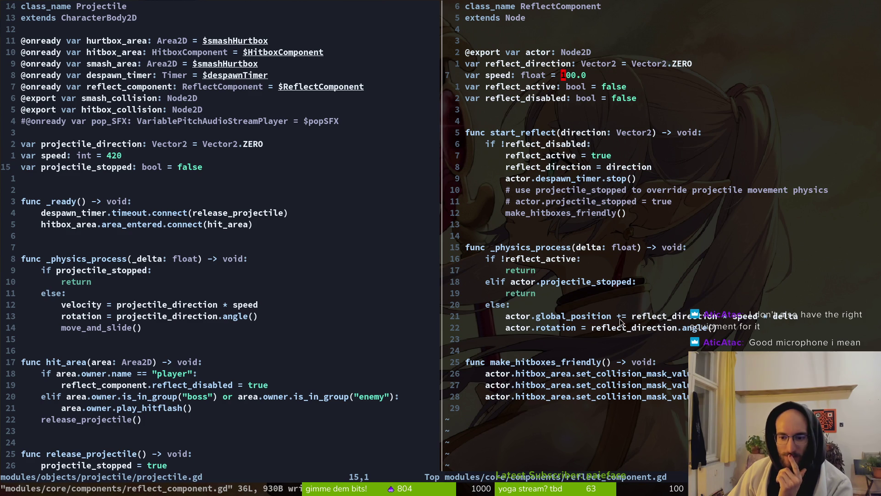
Step: Inspect the reflect_direction * speed * delta line, then delete a digit from the 100.0 reflect speed and save
{"action": "left_click_drag", "start_coordinate": [620, 320], "coordinate": [644, 317]}
{"action": "left_click_drag", "start_coordinate": [705, 316], "coordinate": [800, 318]}
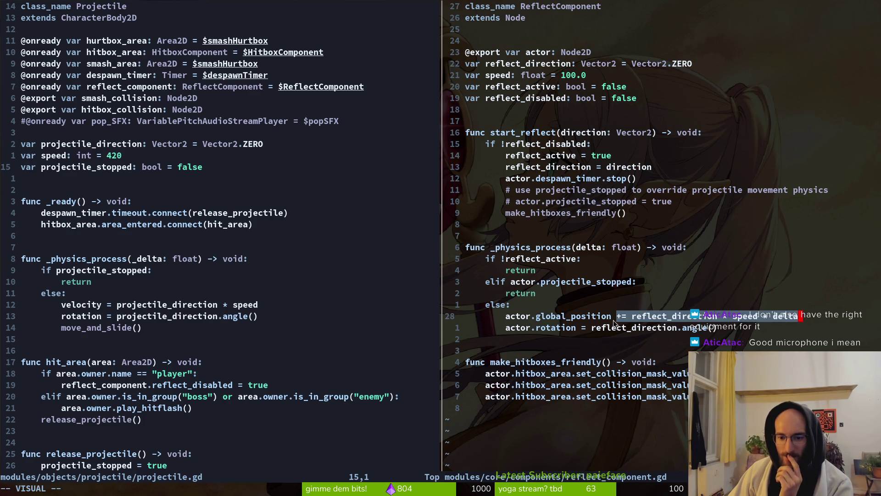
{"action": "left_click", "coordinate": [633, 318]}
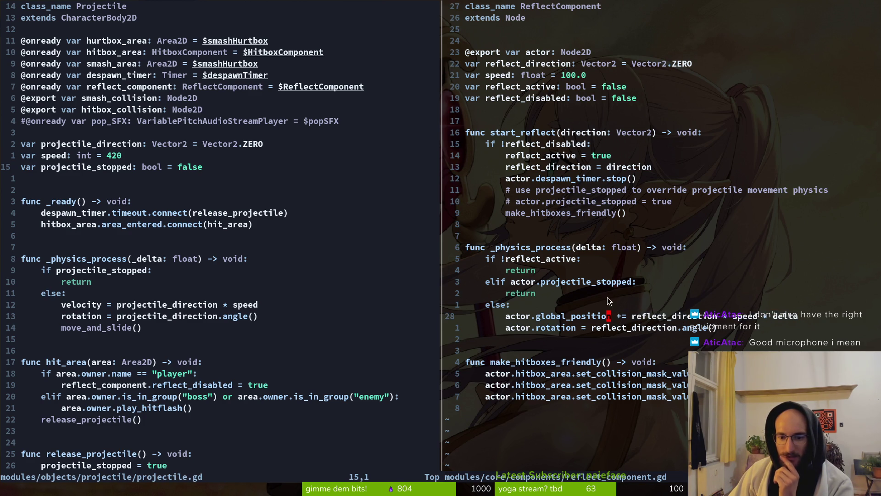
{"action": "left_click", "coordinate": [568, 77]}
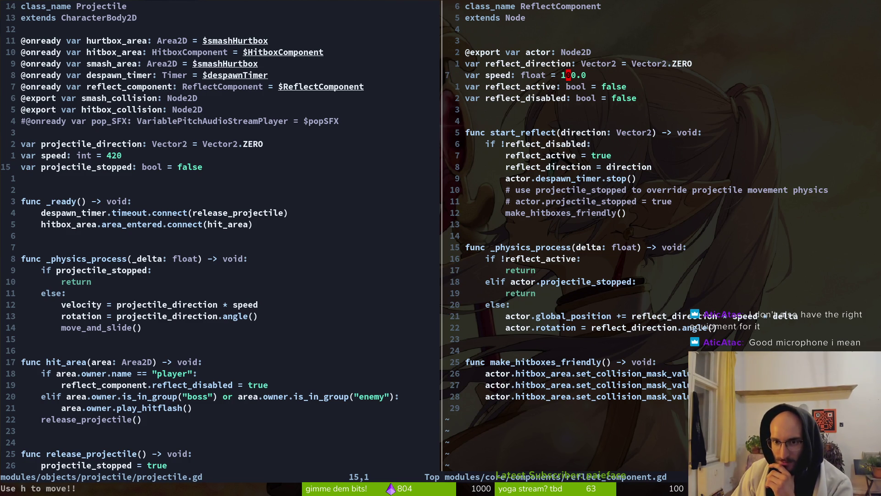
{"action": "key", "text": "x"}
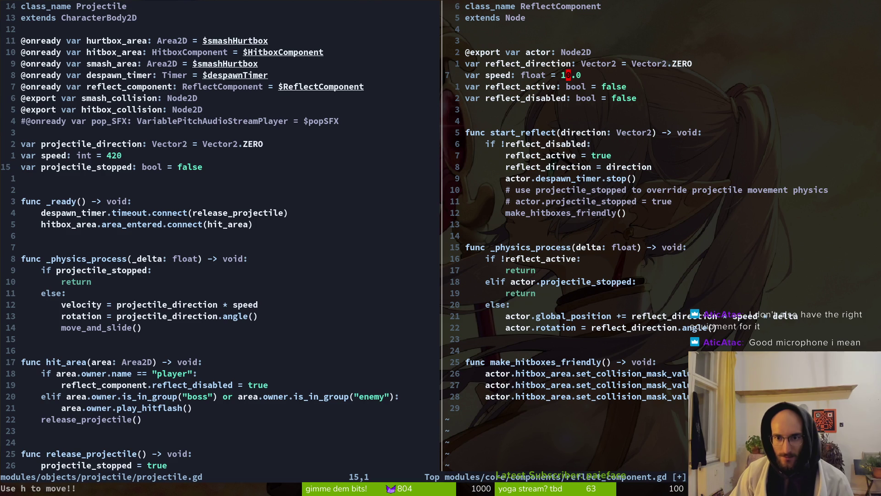
{"action": "type", "text": ":w"}
{"action": "key", "text": "Return"}
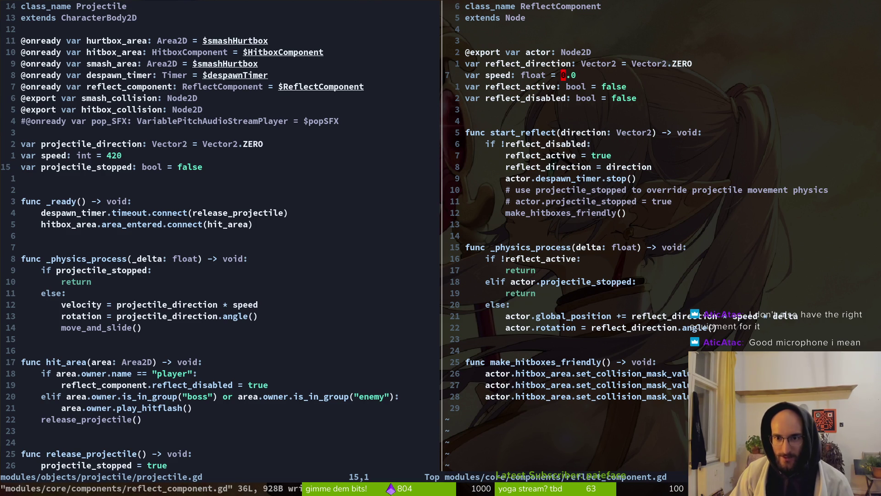
{"action": "key", "text": "alt+Tab"}
Step: Relaunch the game, fly through the level-select portal, buy reflect projectiles at the sprout, then stop the run
{"action": "key", "text": "F5"}
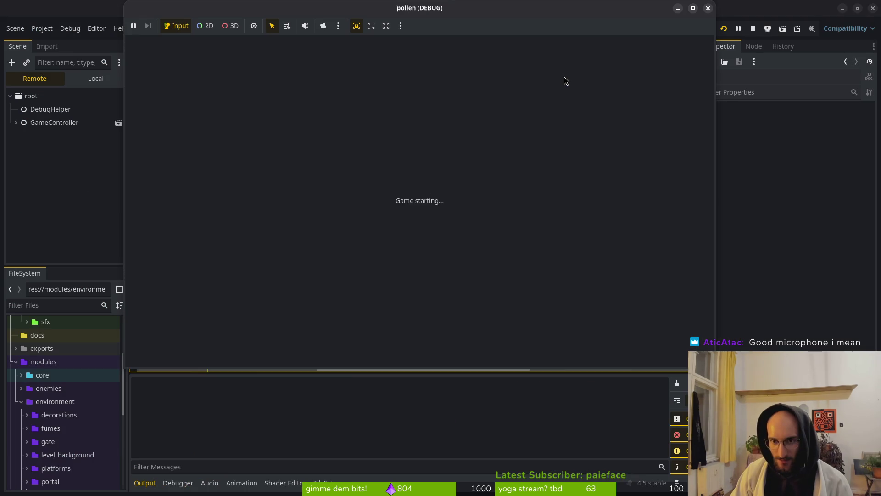
{"action": "key", "text": "Return"}
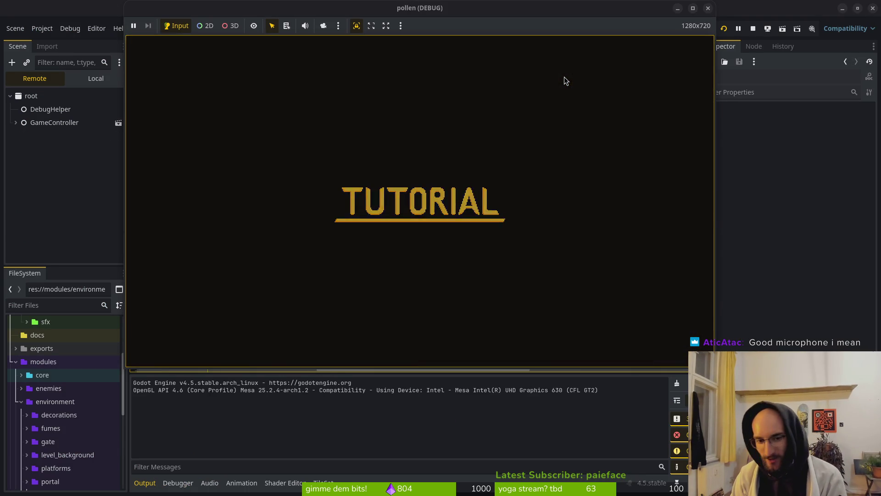
{"action": "key", "text": "Escape"}
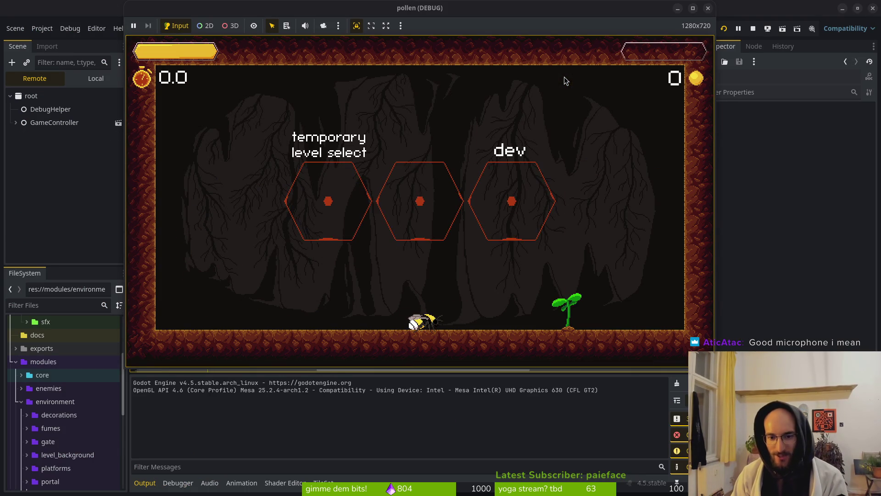
{"action": "key", "text": "space"}
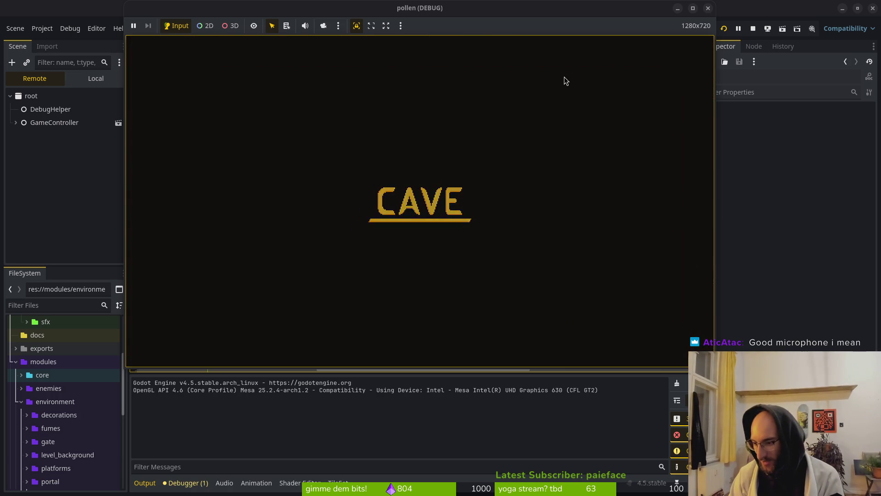
{"action": "key", "text": "Left"}
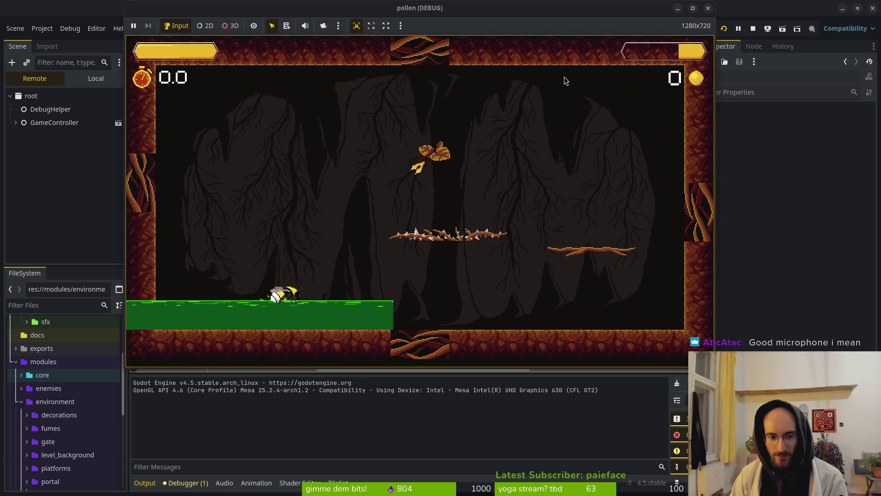
{"action": "key", "text": "space"}
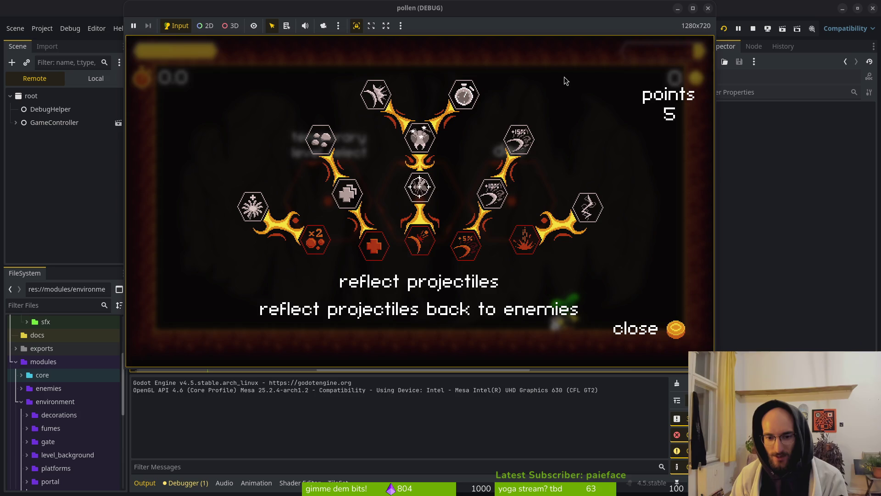
{"action": "key", "text": "space"}
{"action": "key", "text": "Escape"}
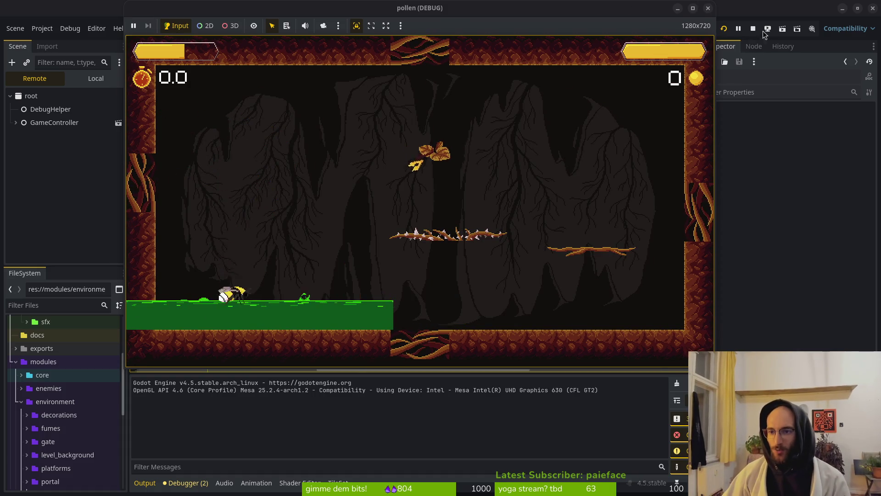
{"action": "left_click", "coordinate": [753, 29]}
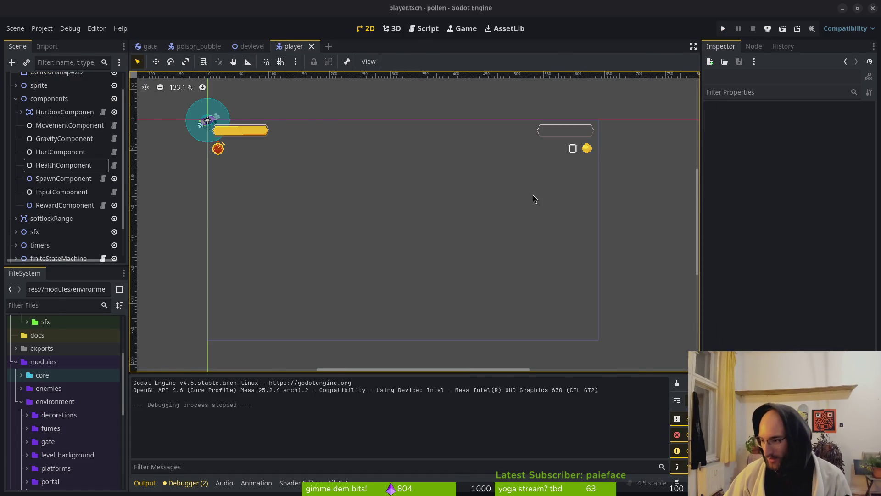
Step: Undo the accidental deletion on the projectile_stopped comment line and save the script
{"action": "key", "text": "alt+Tab"}
{"action": "left_click", "coordinate": [573, 190]}
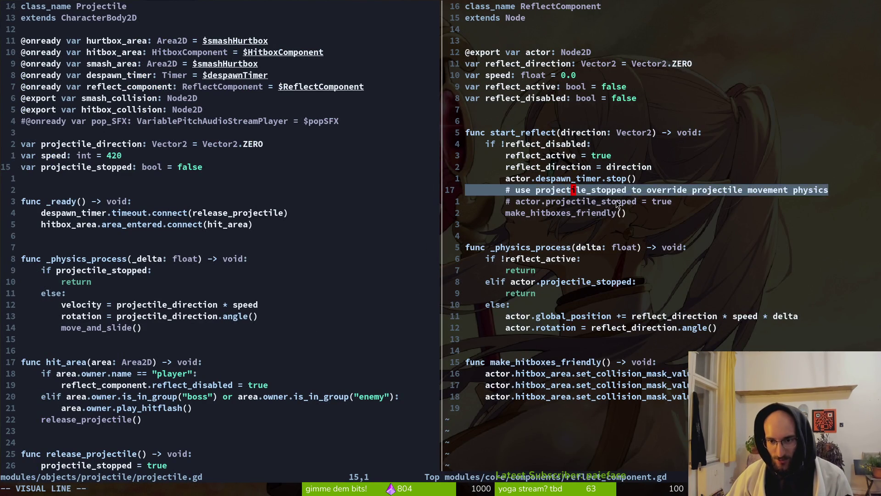
{"action": "key", "text": "D"}
{"action": "type", "text": "u"}
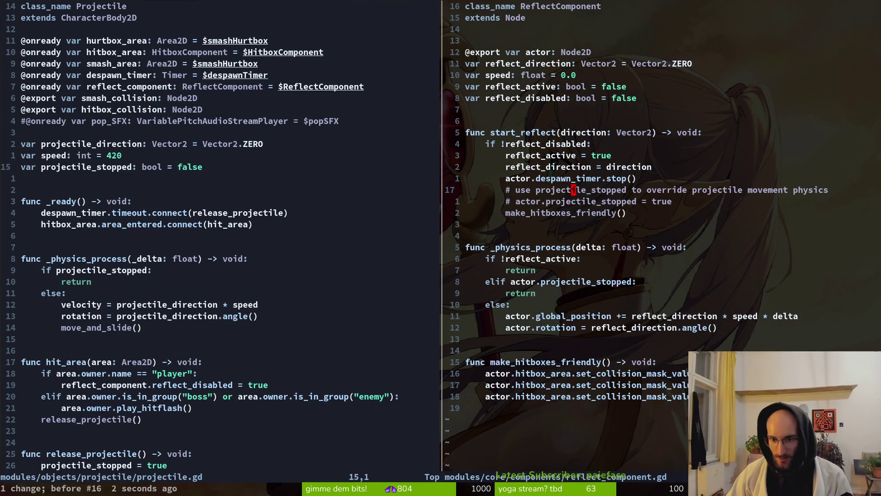
{"action": "type", "text": ":w"}
{"action": "key", "text": "Return"}
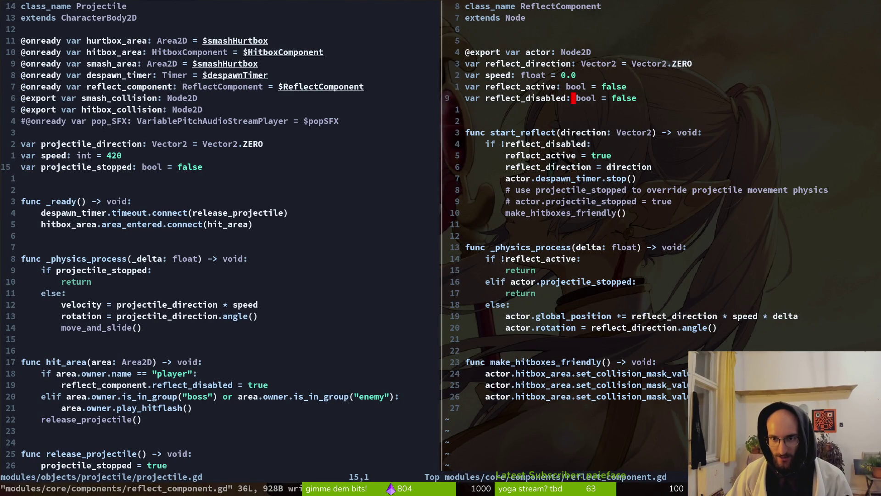
Step: Set the reflect speed to 200.0, save reflect_component.gd, and relaunch the game
{"action": "left_click", "coordinate": [563, 74]}
{"action": "key", "text": "i"}
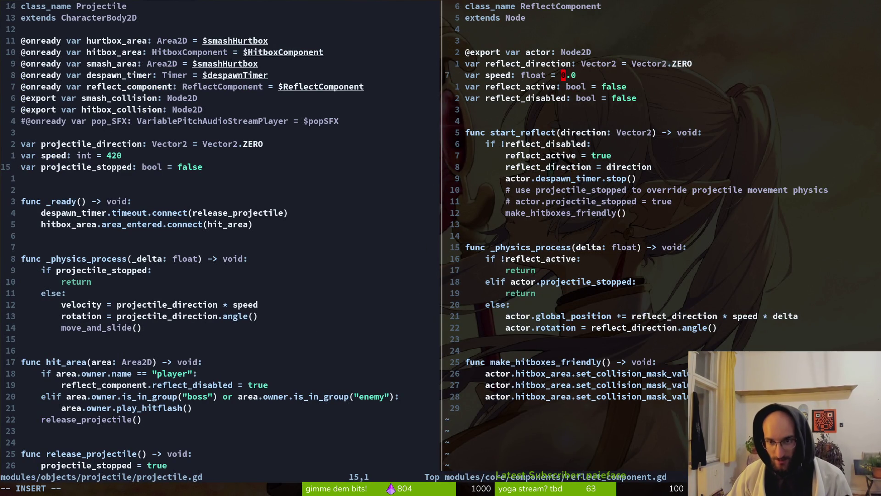
{"action": "type", "text": "20"}
{"action": "key", "text": "Escape"}
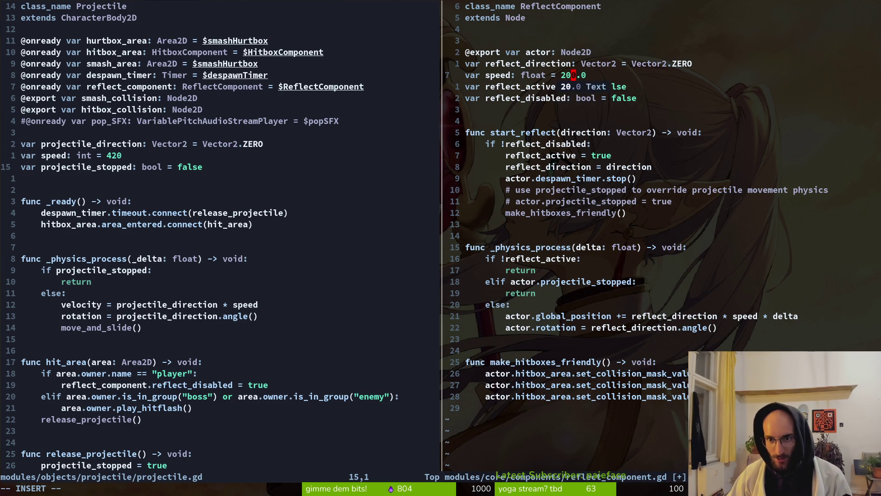
{"action": "type", "text": ":w"}
{"action": "key", "text": "Return"}
{"action": "key", "text": "s"}
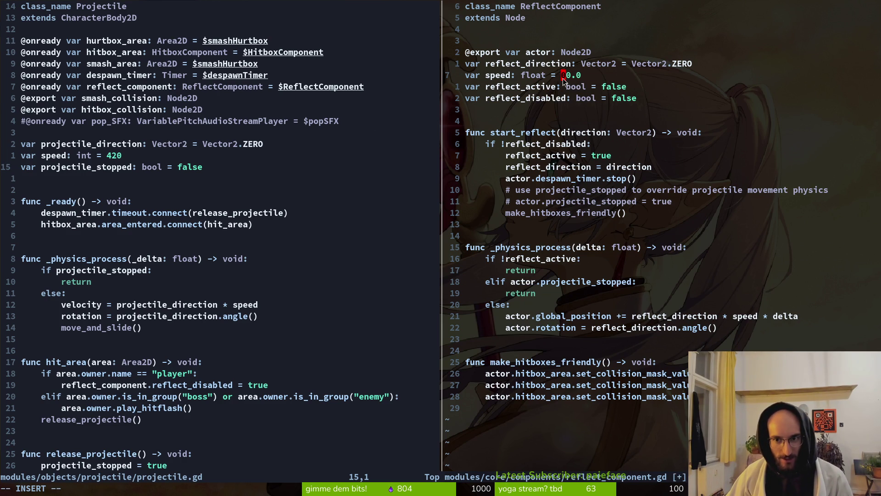
{"action": "type", "text": "2"}
{"action": "key", "text": "Escape"}
{"action": "type", "text": ":write"}
{"action": "key", "text": "Return"}
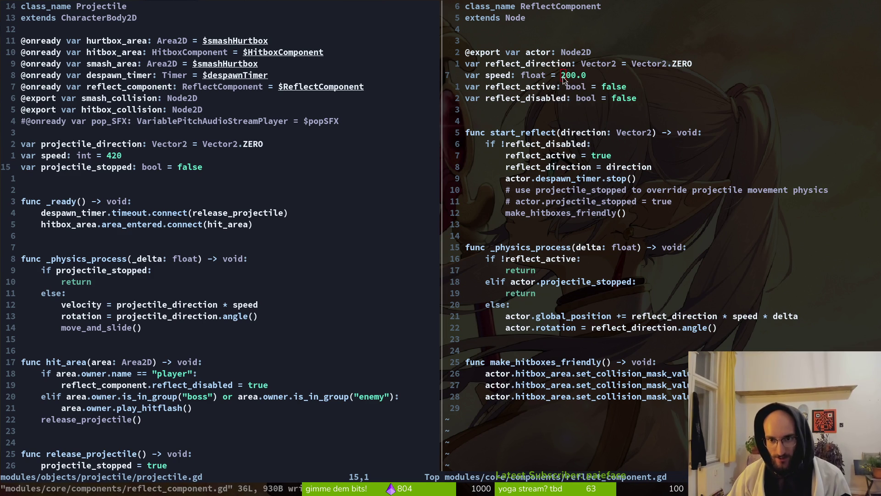
{"action": "key", "text": "alt+Tab"}
{"action": "key", "text": "F5"}
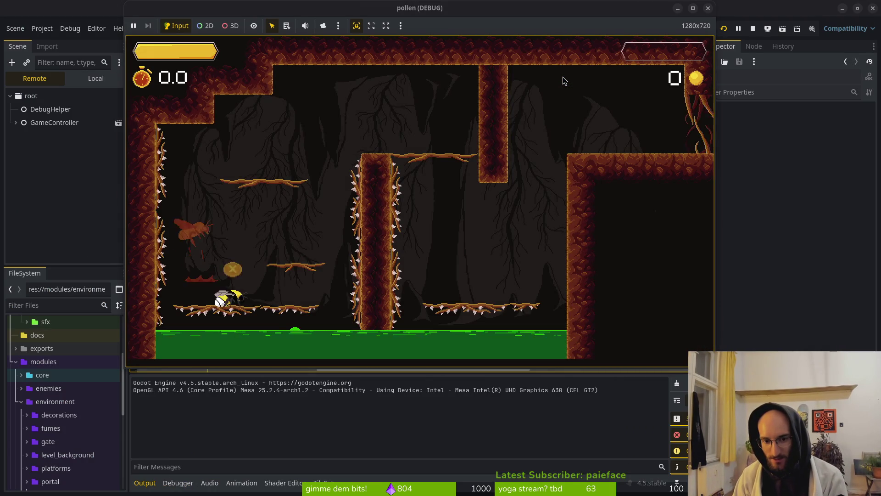
Step: Buy reflect projectiles at the sprout, test reflecting in the cave level, then stop the game
{"action": "key", "text": "Right"}
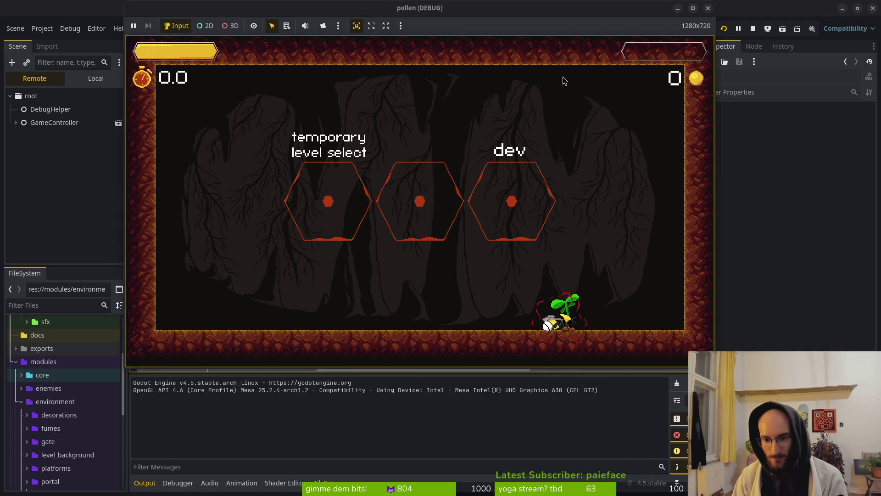
{"action": "key", "text": "Up"}
{"action": "key", "text": "Return"}
{"action": "key", "text": "Escape"}
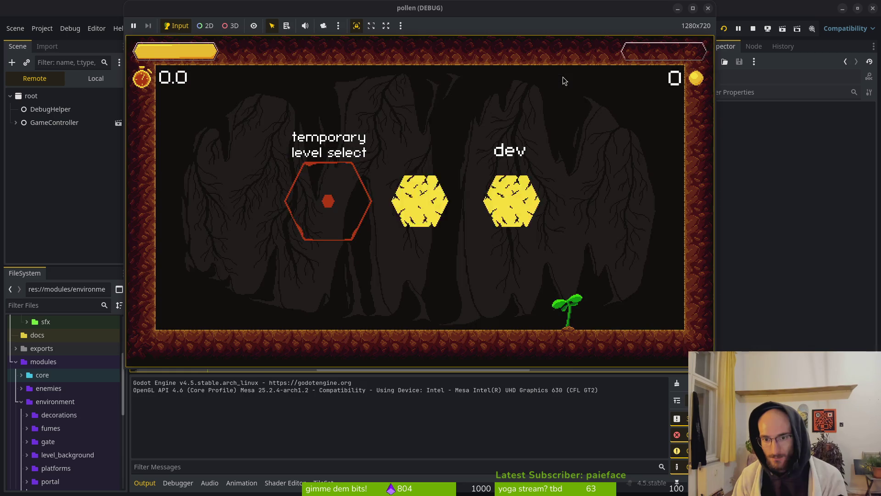
{"action": "key", "text": "Return"}
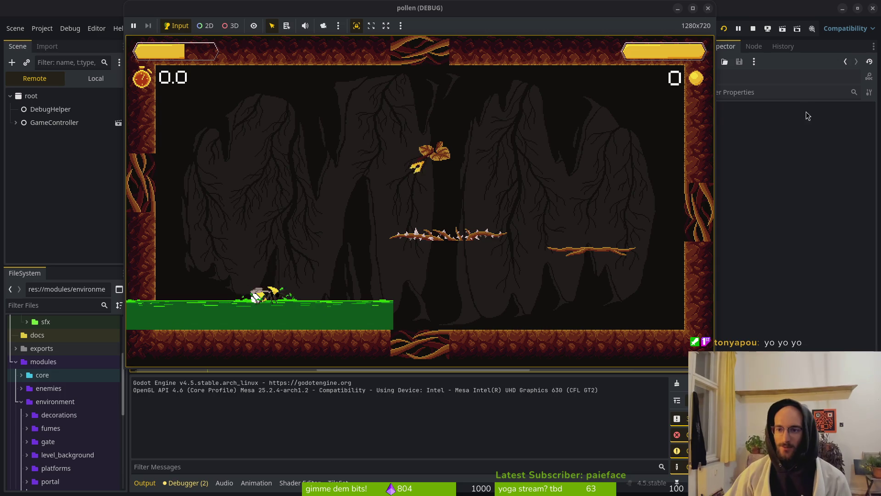
{"action": "key", "text": "F8"}
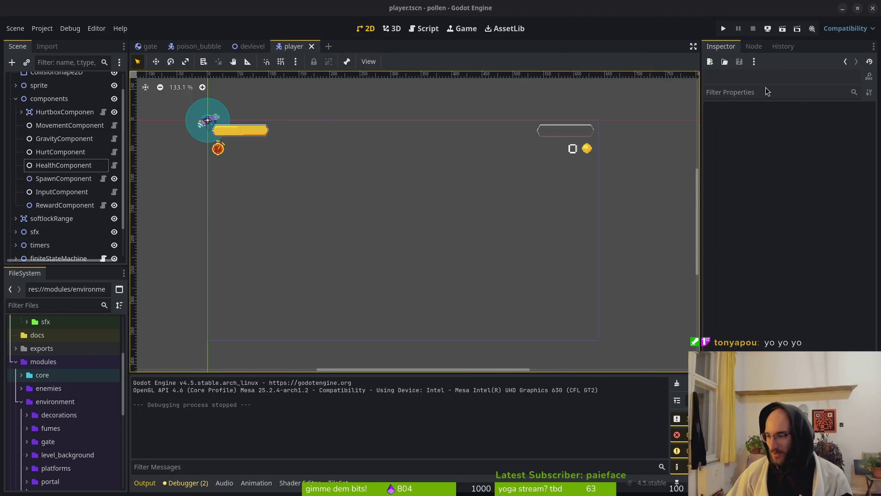
Step: Change the reflect speed from 300 to 420 and save reflect_component.gd
{"action": "key", "text": "alt+Tab"}
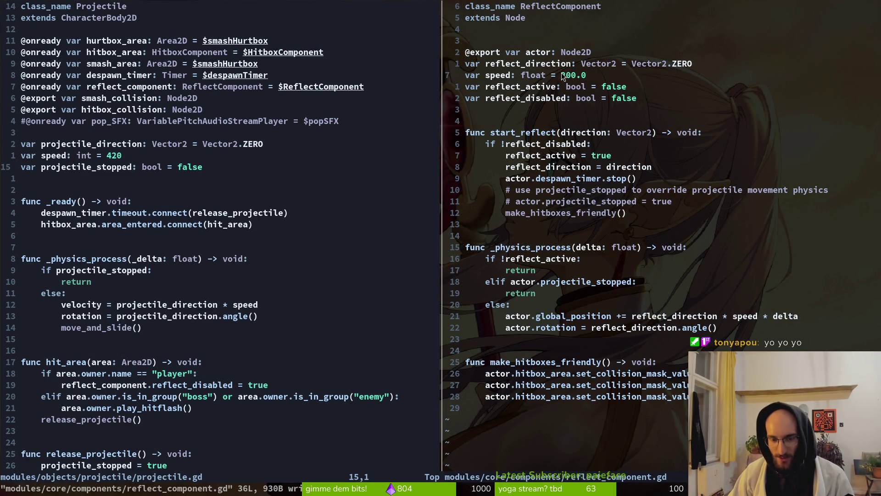
{"action": "type", "text": "cw"}
{"action": "type", "text": "420"}
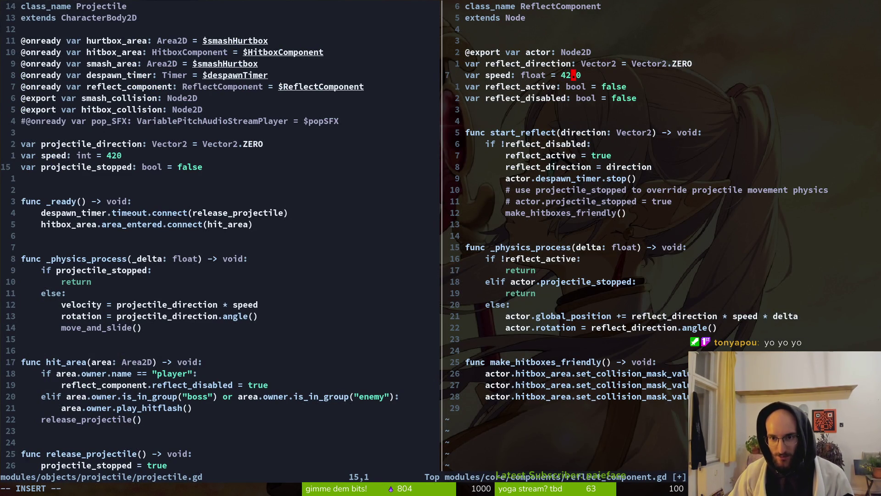
{"action": "key", "text": "Escape"}
{"action": "type", "text": ":w"}
{"action": "key", "text": "Return"}
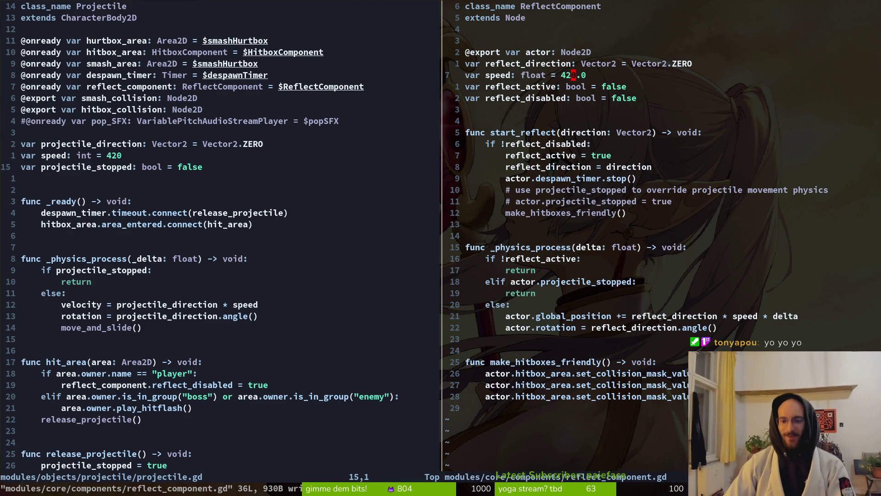
Step: Save and close the projectile.gd split with :wq
{"action": "left_click", "coordinate": [567, 225]}
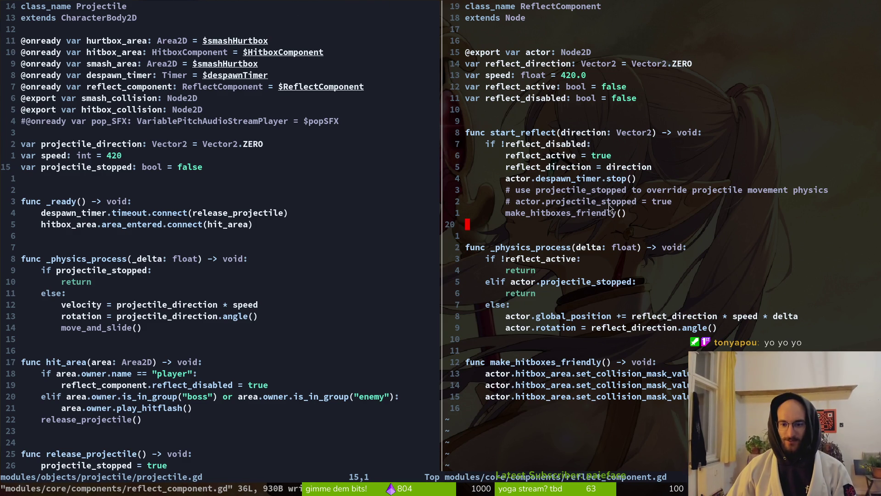
{"action": "left_click", "coordinate": [548, 189]}
{"action": "left_click", "coordinate": [615, 340]}
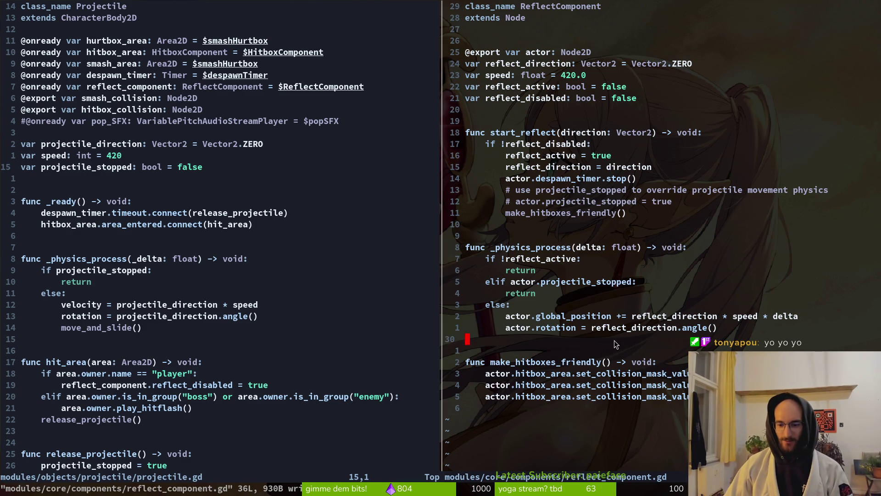
{"action": "left_click", "coordinate": [240, 293]}
{"action": "type", "text": ":wq"}
{"action": "key", "text": "Return"}
{"action": "type", "text": ":wq"}
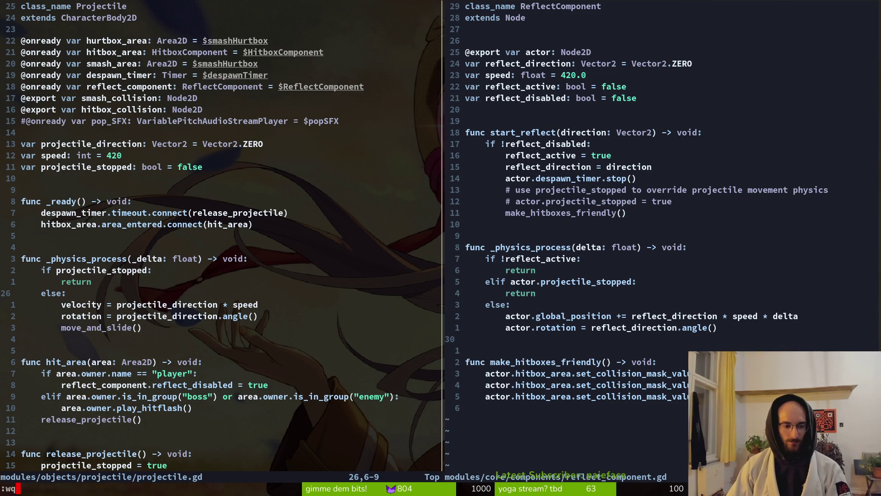
{"action": "key", "text": "Return"}
Step: Quit the editor with :q to get back to tig's status view
{"action": "type", "text": ":q"}
{"action": "key", "text": "Return"}
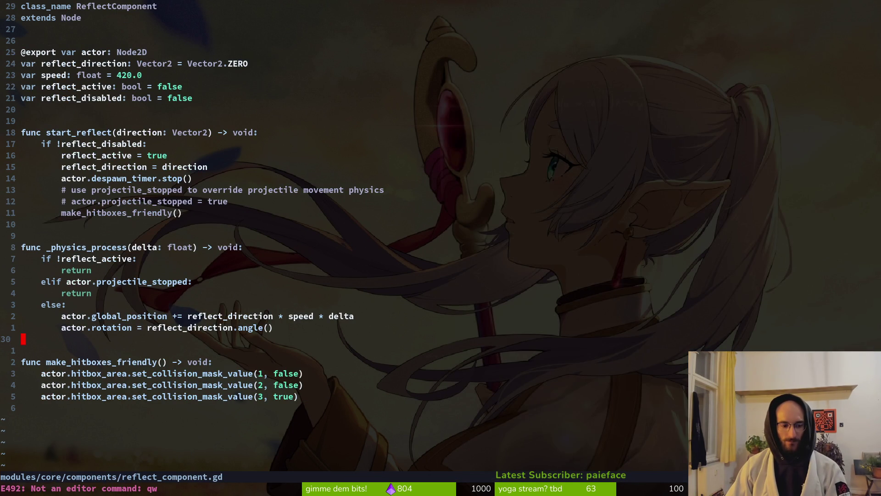
{"action": "type", "text": ":q"}
{"action": "key", "text": "Return"}
Step: Review the reflect_component.gd diff and stage the file for commit
{"action": "key", "text": "Down"}
{"action": "key", "text": "Down"}
{"action": "key", "text": "Down"}
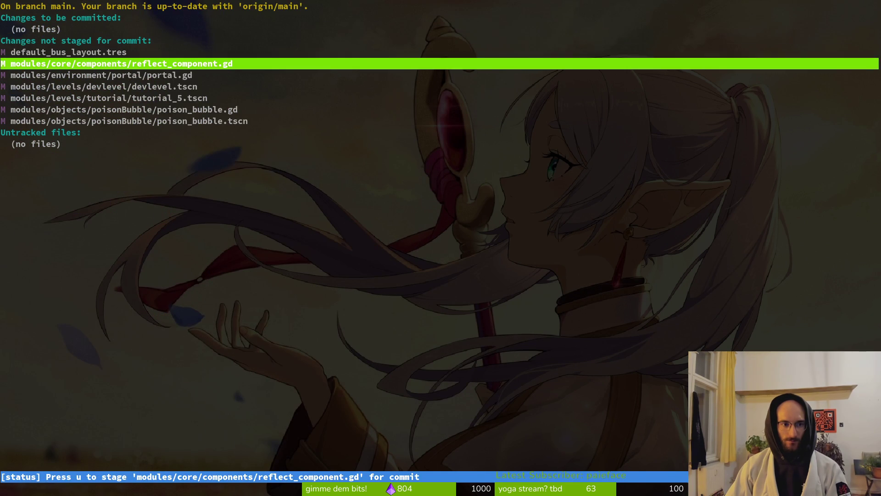
{"action": "key", "text": "Return"}
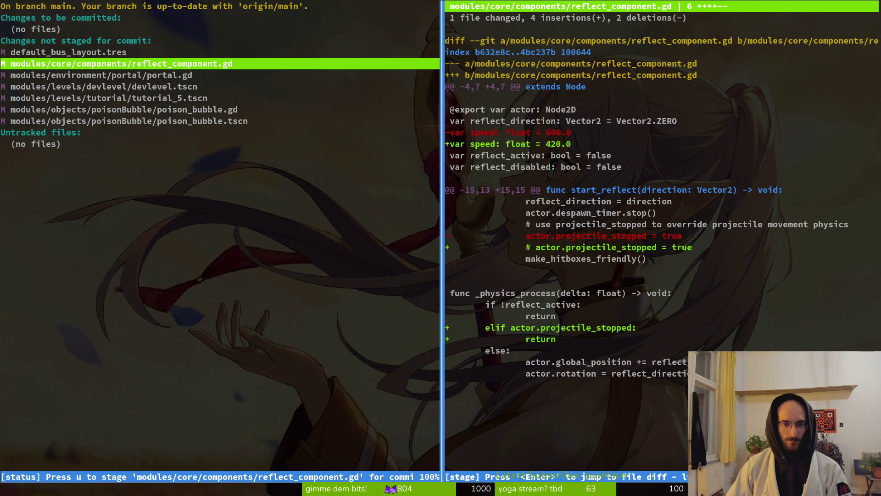
{"action": "key", "text": "u"}
Step: Review diffs and stage portal.gd, poison_bubble.gd and poison_bubble.tscn for commit
{"action": "key", "text": "u"}
{"action": "key", "text": "q"}
{"action": "key", "text": "Down"}
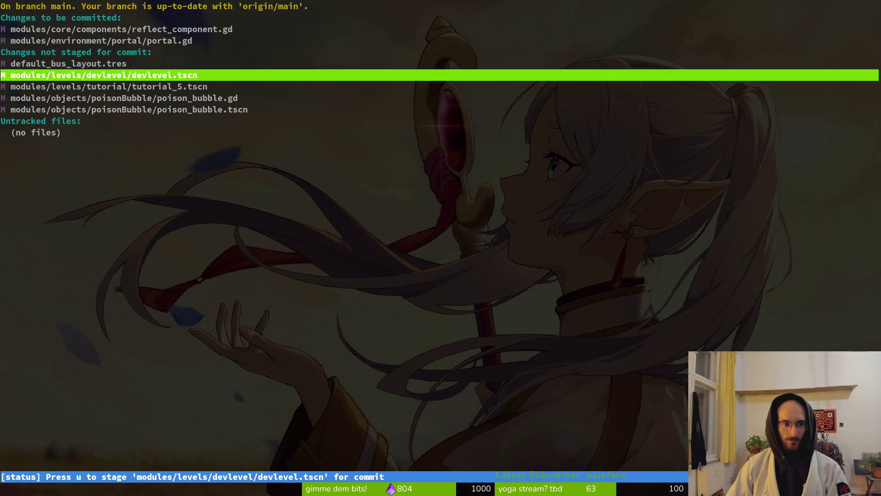
{"action": "key", "text": "Down"}
{"action": "key", "text": "Down"}
{"action": "key", "text": "Return"}
{"action": "key", "text": "u"}
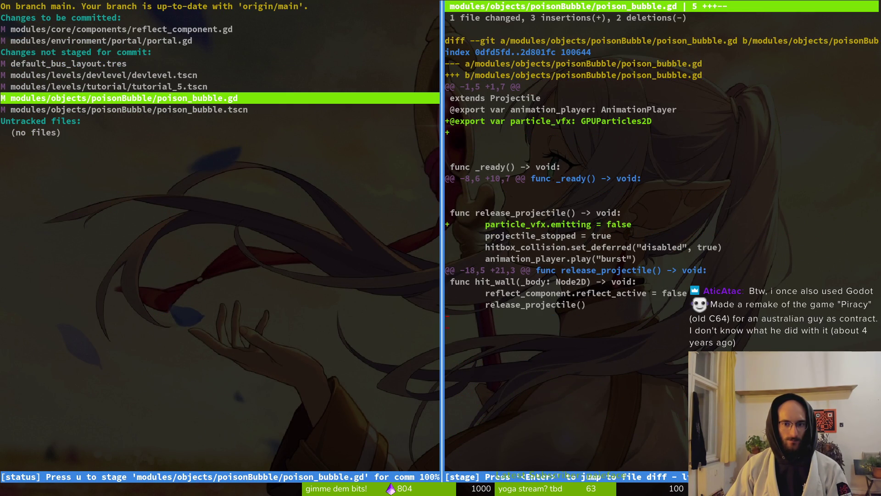
{"action": "key", "text": "q"}
{"action": "key", "text": "Down"}
{"action": "key", "text": "Return"}
{"action": "key", "text": "u"}
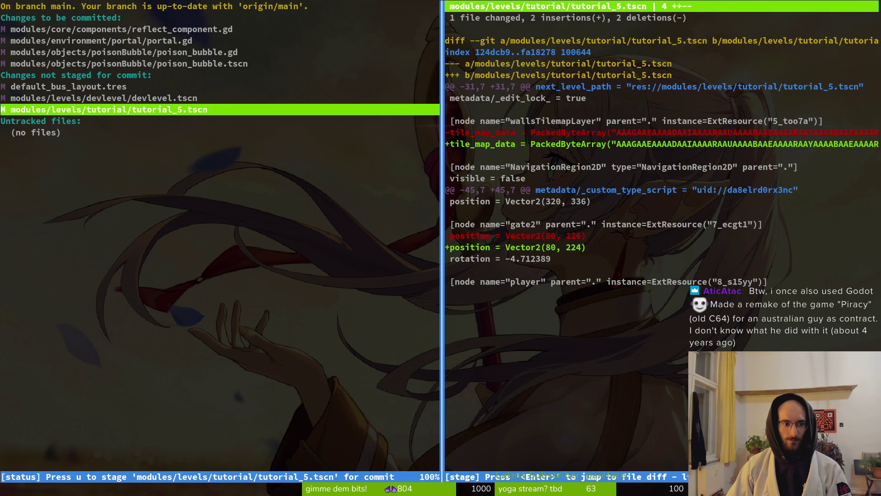
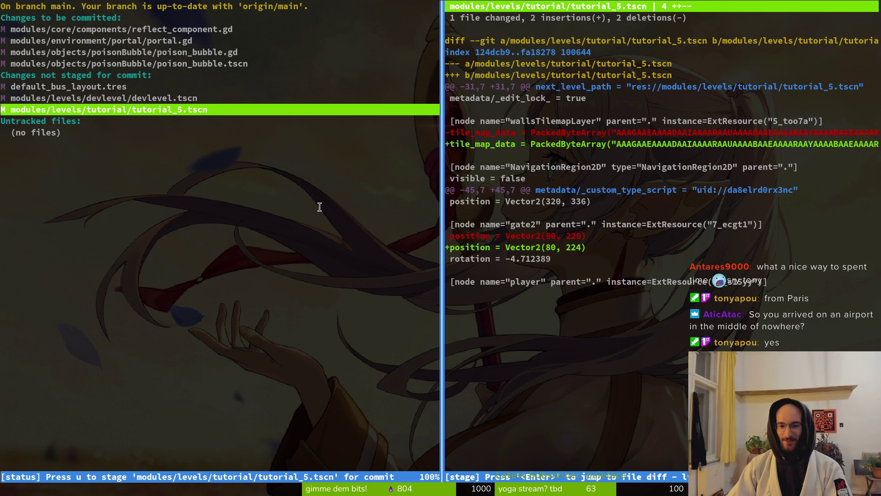
Step: Stage the poison_bubble changes in tig and commit them as the vfx particle commit ('added vfx p…')
{"action": "key", "text": "u"}
{"action": "key", "text": "q"}
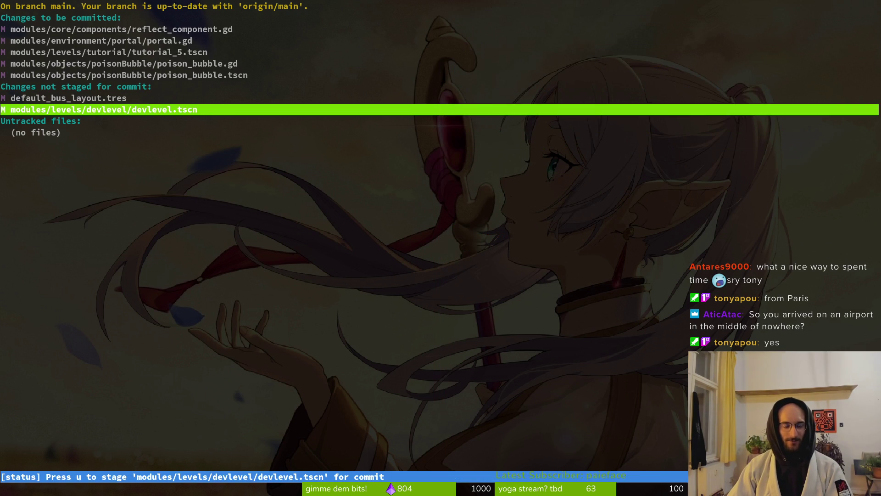
{"action": "key", "text": "C"}
{"action": "key", "text": "Down"}
{"action": "key", "text": "Down"}
{"action": "key", "text": "Return"}
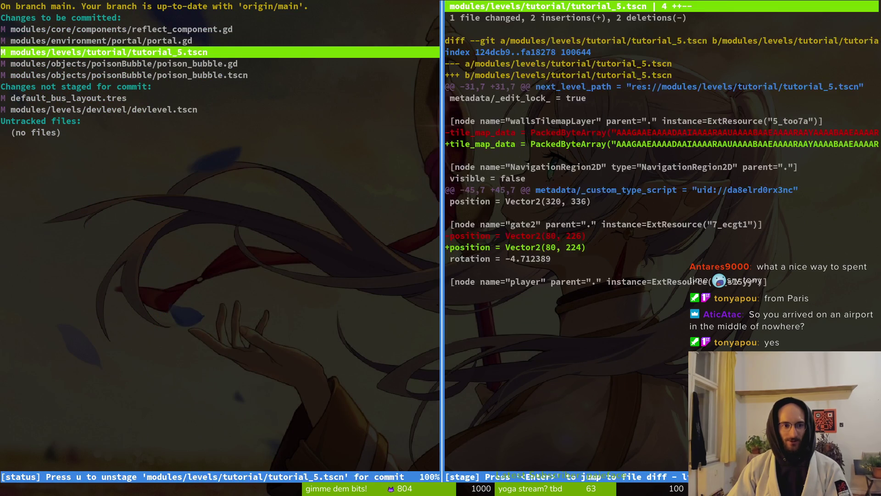
{"action": "key", "text": "u"}
{"action": "type", "text": "qq"}
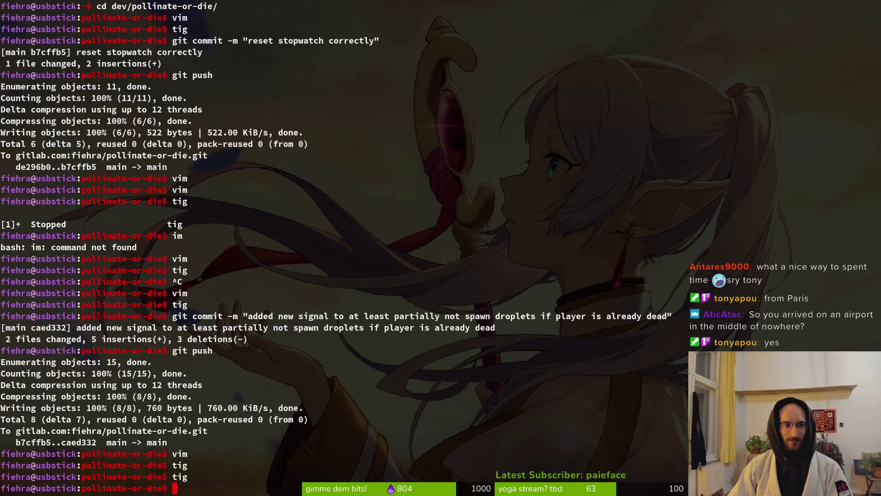
{"action": "type", "text": "g"}
{"action": "type", "text": "it comm"}
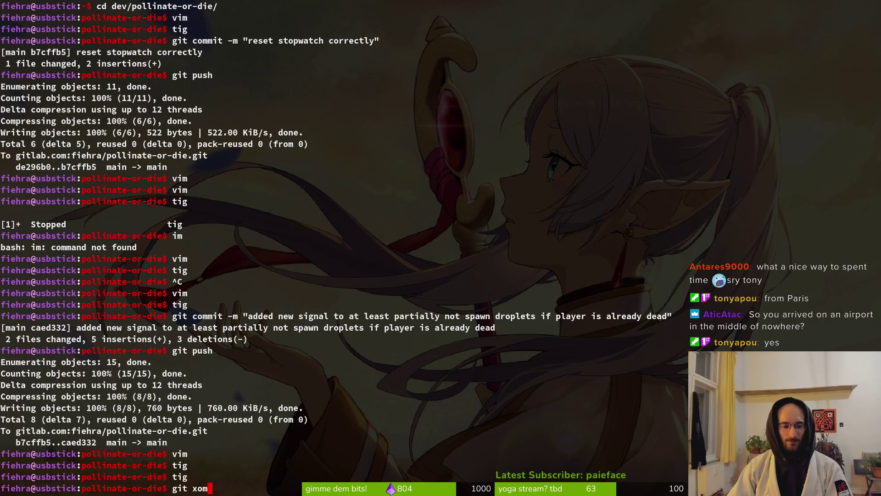
{"action": "key", "text": "BackSpace"}
{"action": "key", "text": "BackSpace"}
{"action": "key", "text": "BackSpace"}
{"action": "type", "text": "coj"}
{"action": "key", "text": "BackSpace"}
{"action": "type", "text": "mm"}
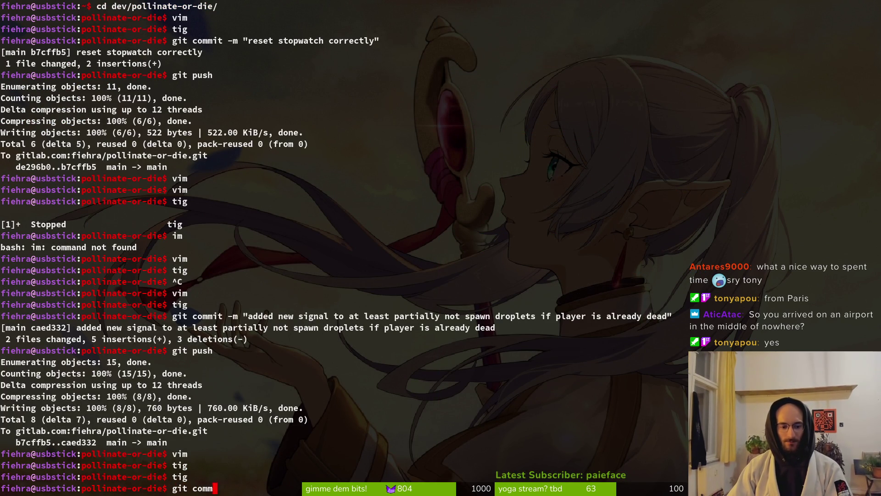
{"action": "type", "text": "it -m \"added vfx p"}
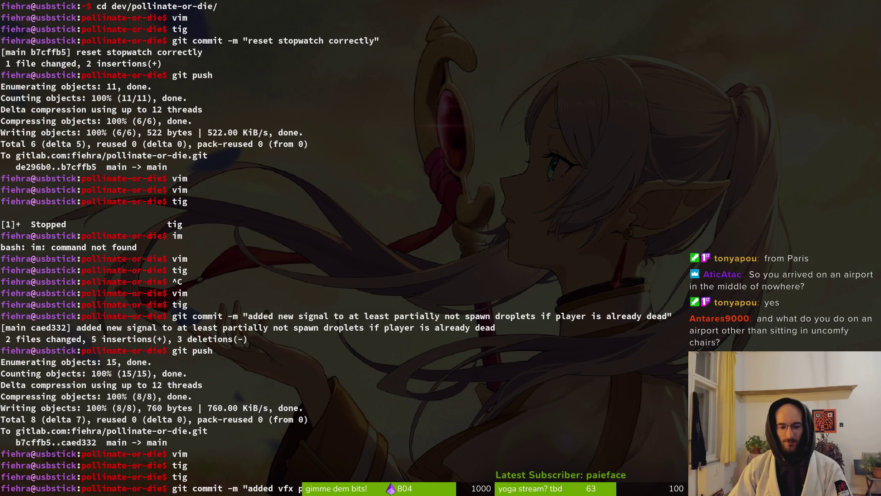
{"action": "key", "text": "Return"}
Step: Stage devlevel.tscn and tutorial_5.tscn, commit 'removed tiles behind gate in tutorial 5', and push
{"action": "type", "text": "tig"}
{"action": "key", "text": "Return"}
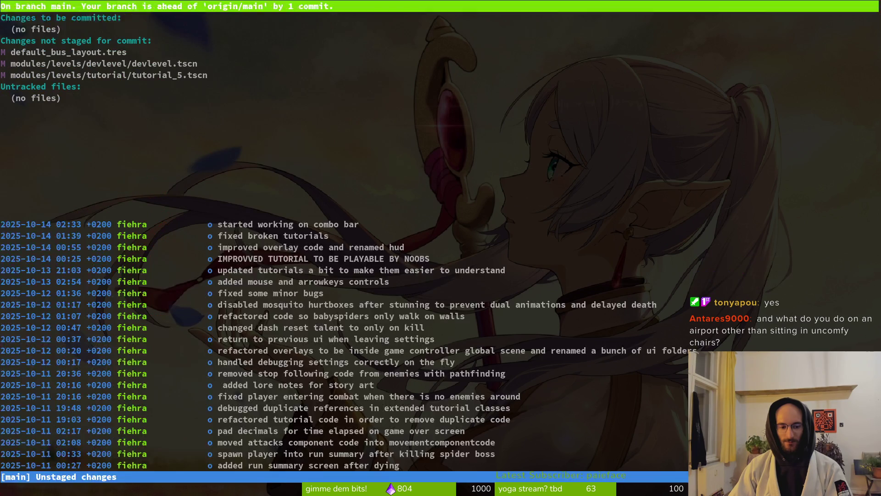
{"action": "key", "text": "s"}
{"action": "key", "text": "Down"}
{"action": "key", "text": "Down"}
{"action": "key", "text": "Return"}
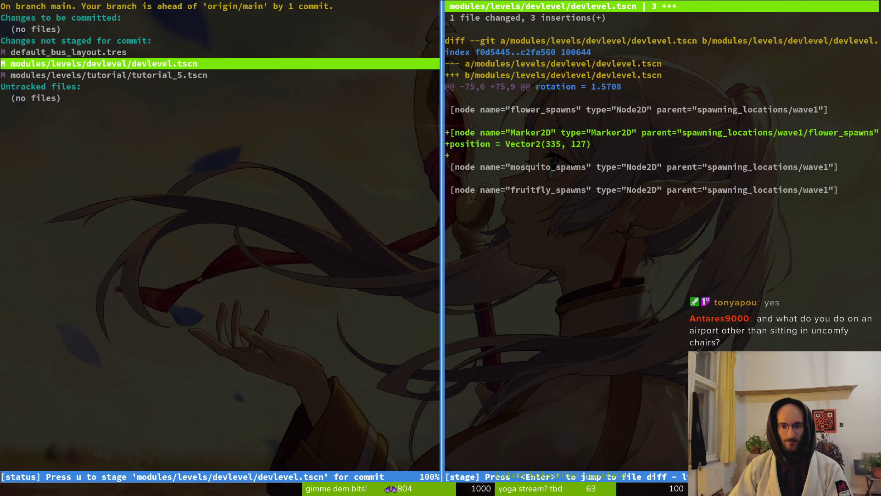
{"action": "key", "text": "u"}
{"action": "key", "text": "u"}
{"action": "type", "text": "Qgit comi"}
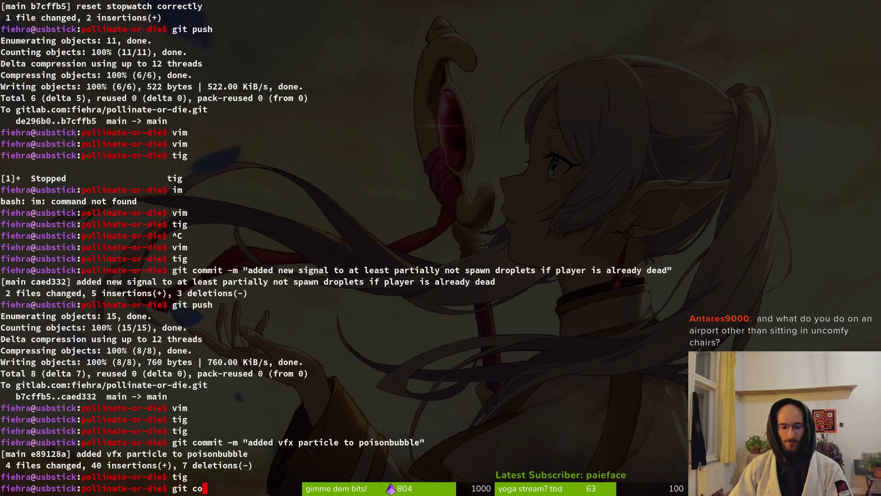
{"action": "type", "text": "t -"}
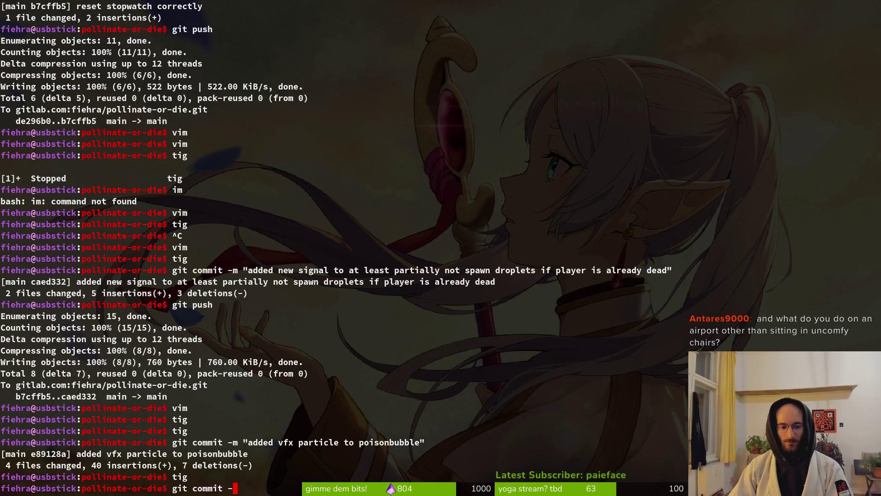
{"action": "type", "text": "m \"removed "}
{"action": "type", "text": "til"}
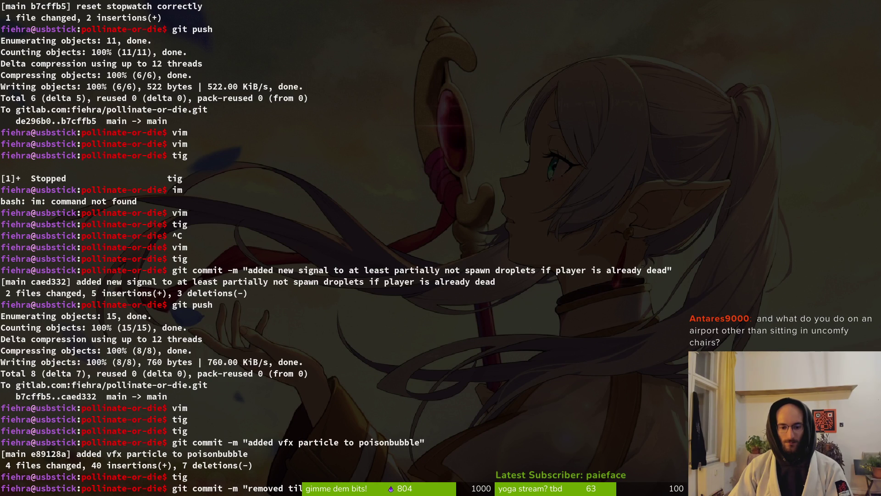
{"action": "type", "text": "es behind gate in tutorial 5\""}
{"action": "key", "text": "Return"}
{"action": "type", "text": "git push"}
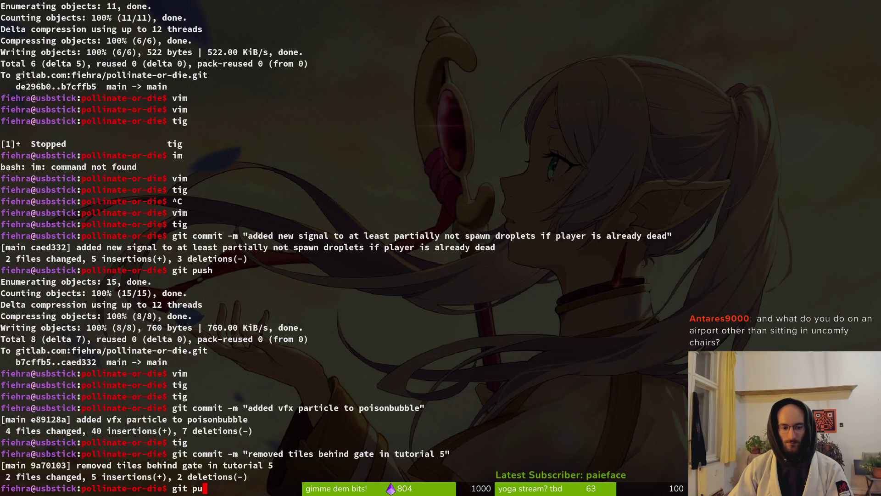
{"action": "key", "text": "Return"}
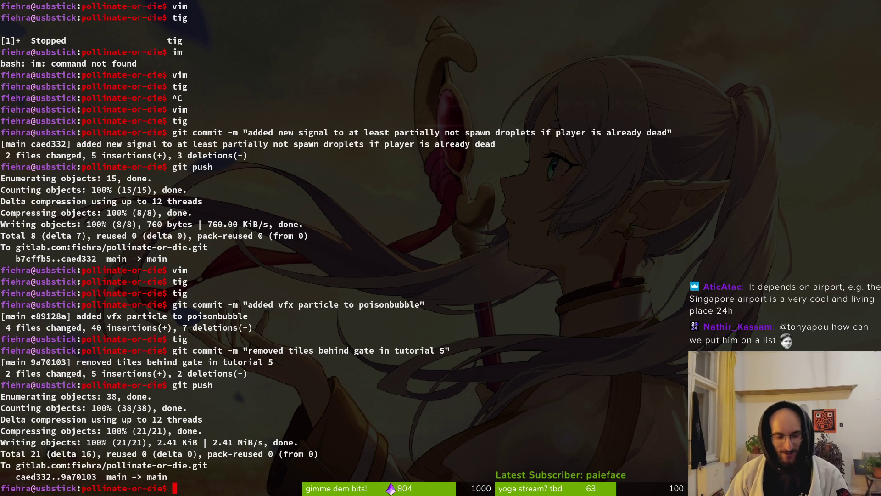
Step: Confirm in tig that nothing is left to commit after the push, then go to Aseprite
{"action": "type", "text": "tig"}
{"action": "key", "text": "Return"}
{"action": "key", "text": "q"}
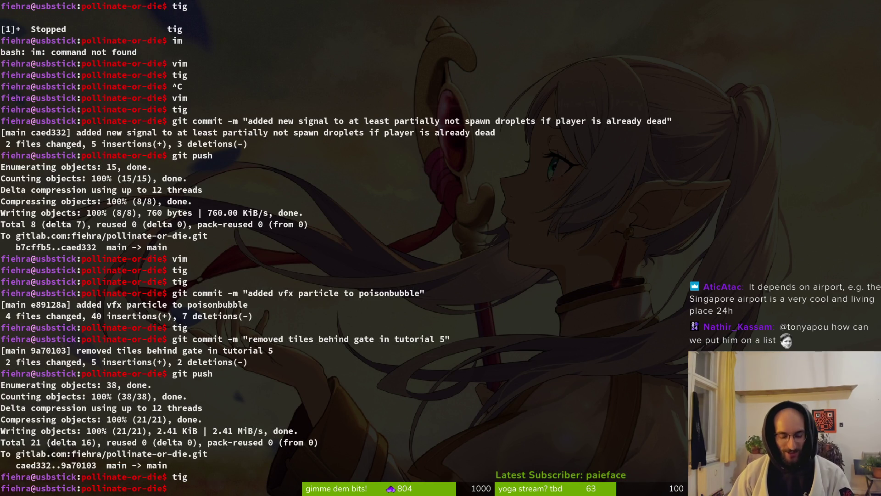
{"action": "key", "text": "alt+Tab"}
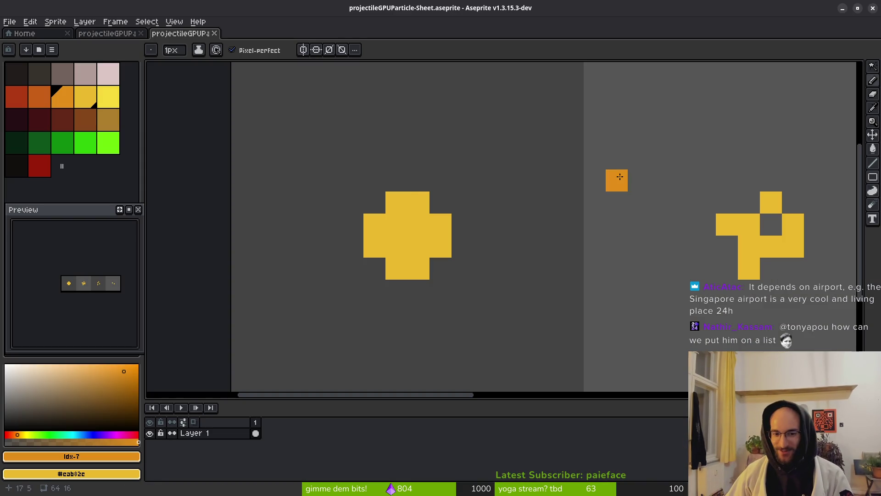
Step: Close the projectileGPUParticle-Sheet tab and the other projectileGPUParticle tab in Aseprite
{"action": "scroll", "coordinate": [363, 201], "scroll_direction": "down", "scroll_amount": 4}
{"action": "middle_click", "coordinate": [181, 35]}
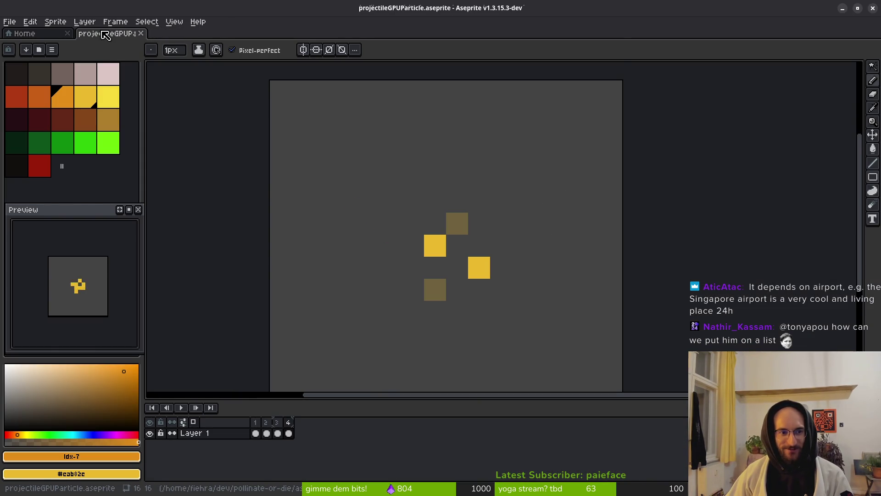
{"action": "middle_click", "coordinate": [105, 36]}
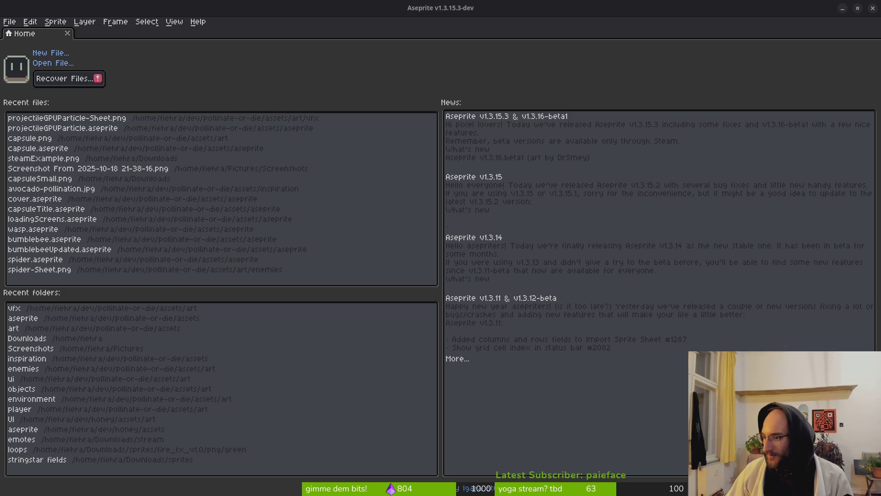
Step: Quick-open rock.tscn in Godot
{"action": "key", "text": "alt+Tab"}
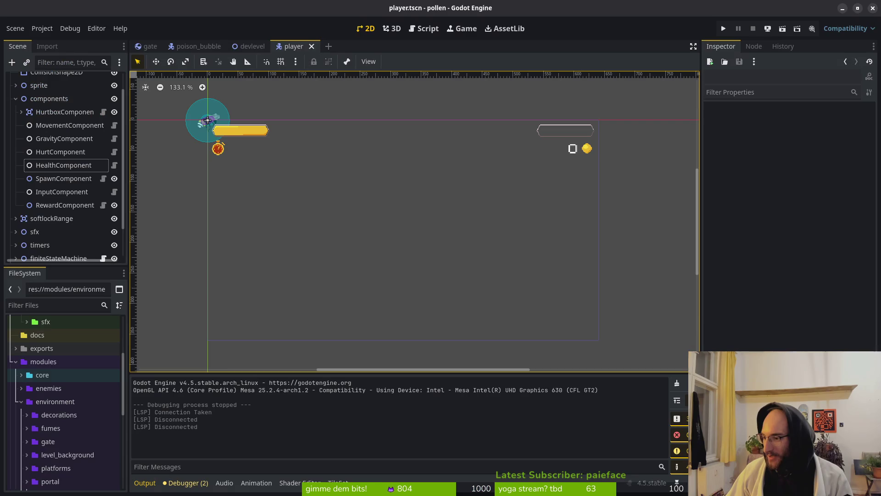
{"action": "key", "text": "shift+alt+o"}
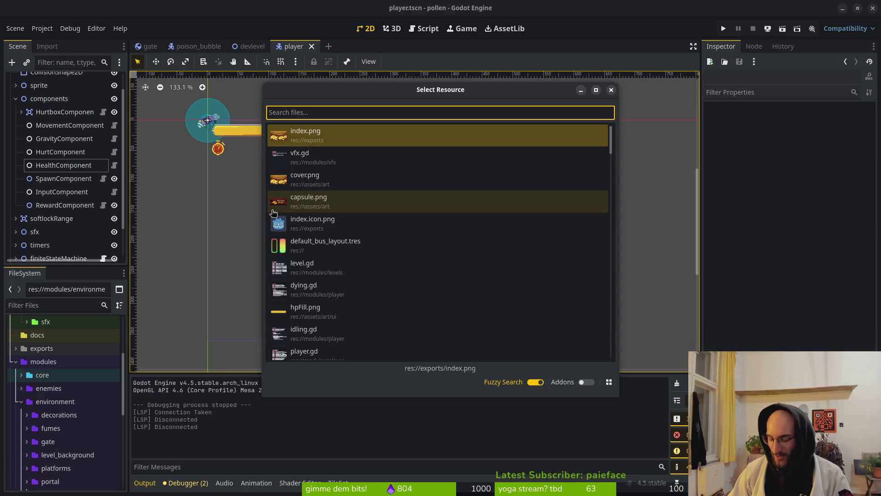
{"action": "type", "text": "rockts"}
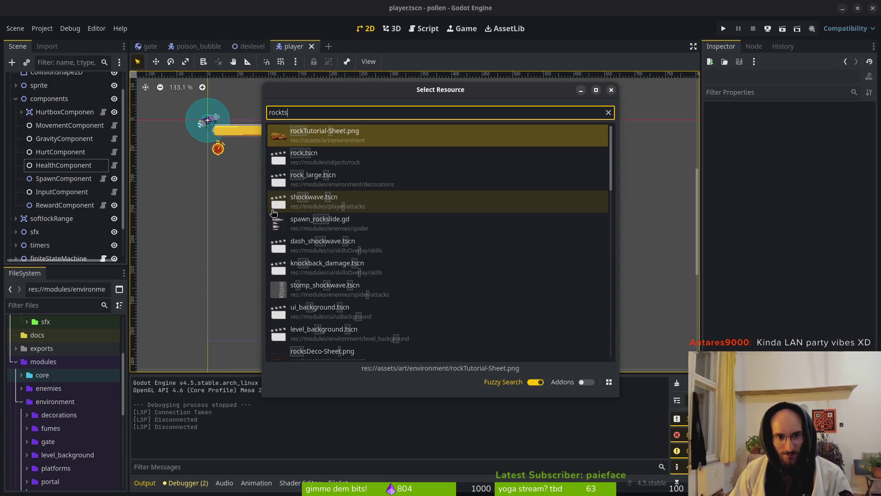
{"action": "key", "text": "Return"}
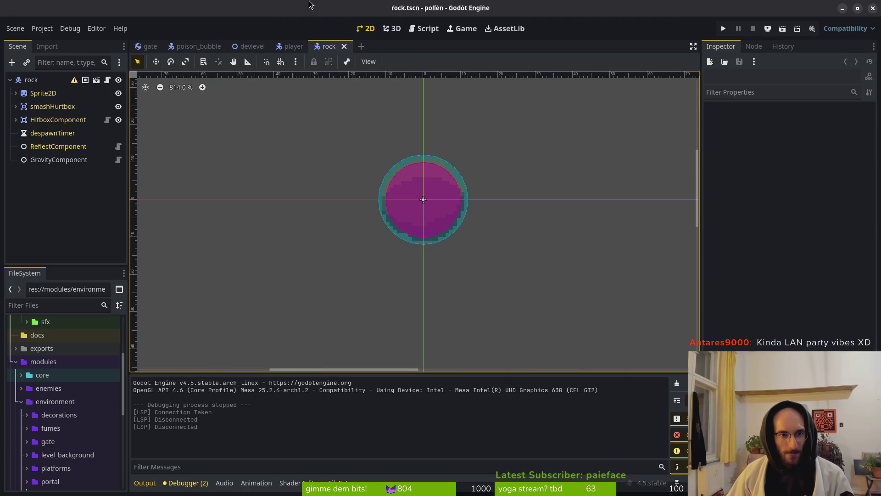
Step: Clear the poison_bubble GPUParticles2D texture and cut that node out of the scene
{"action": "left_click", "coordinate": [186, 46]}
{"action": "left_click", "coordinate": [53, 160]}
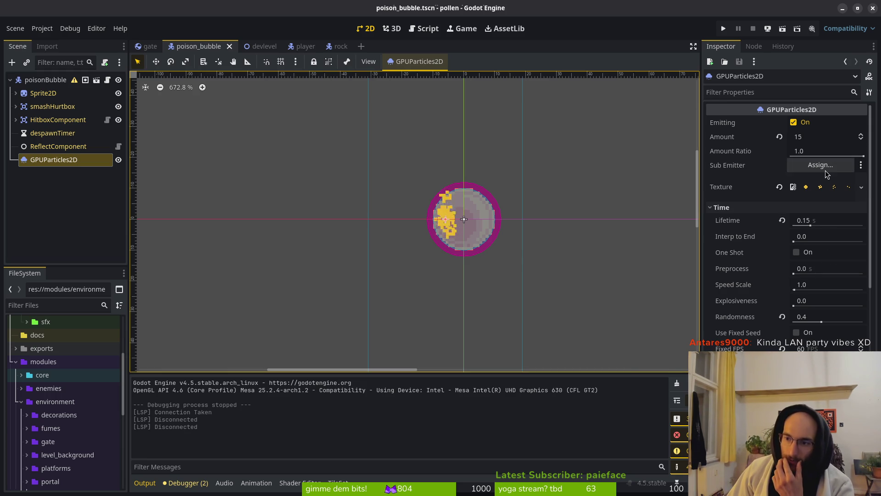
{"action": "left_click", "coordinate": [780, 187]}
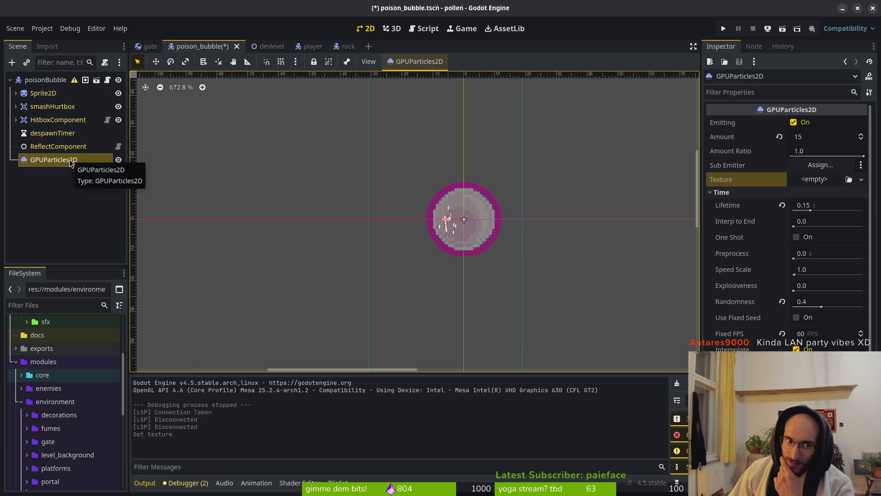
{"action": "scroll", "coordinate": [787, 220], "scroll_direction": "down", "scroll_amount": 3}
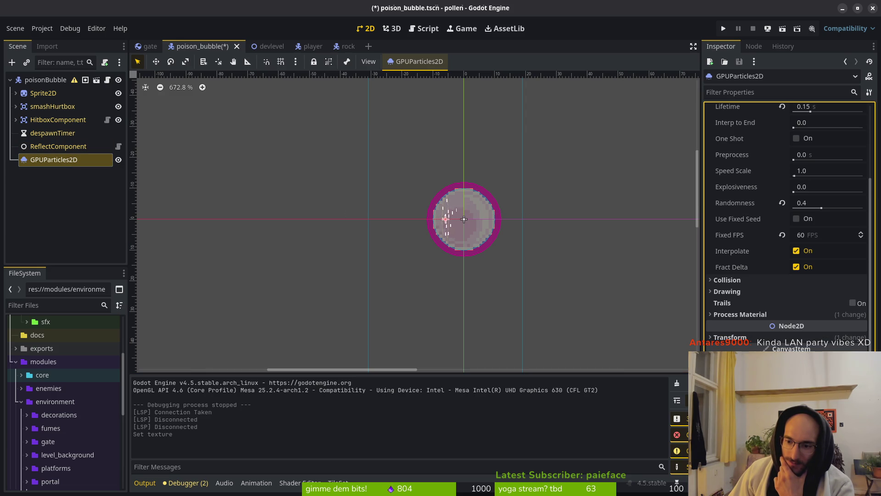
{"action": "scroll", "coordinate": [787, 220], "scroll_direction": "down", "scroll_amount": 6}
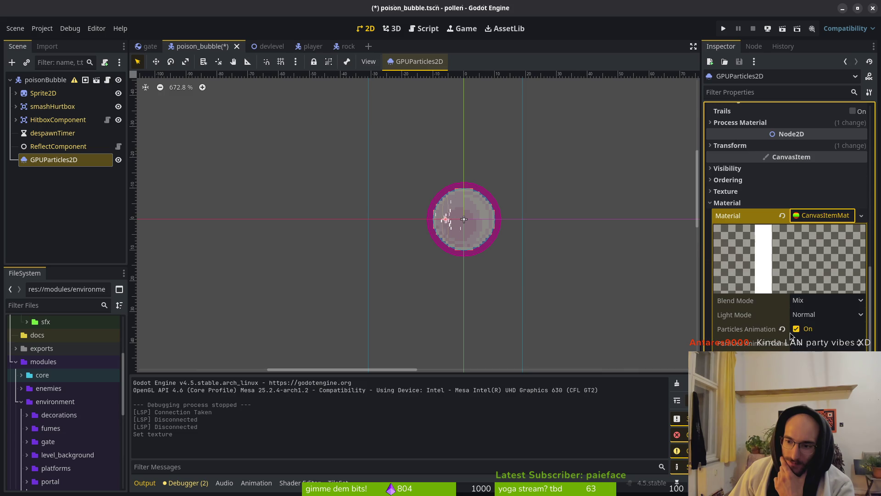
{"action": "scroll", "coordinate": [815, 216], "scroll_direction": "up", "scroll_amount": 5}
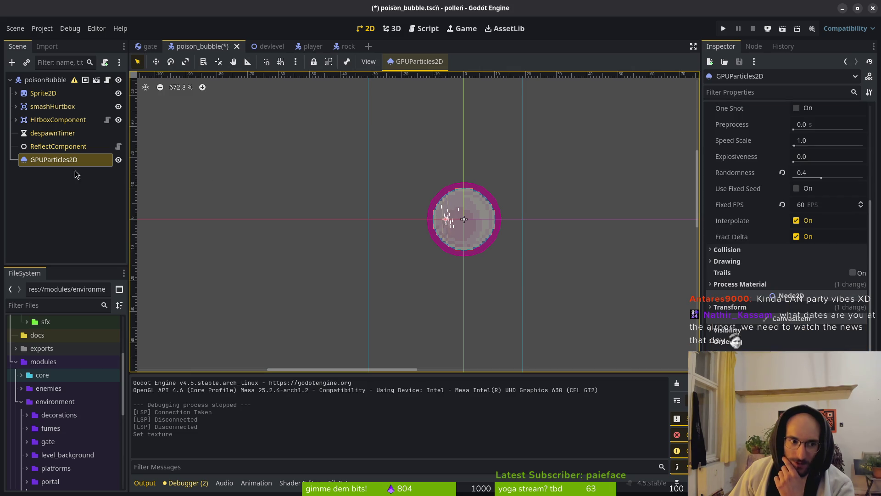
{"action": "key", "text": "ctrl+x"}
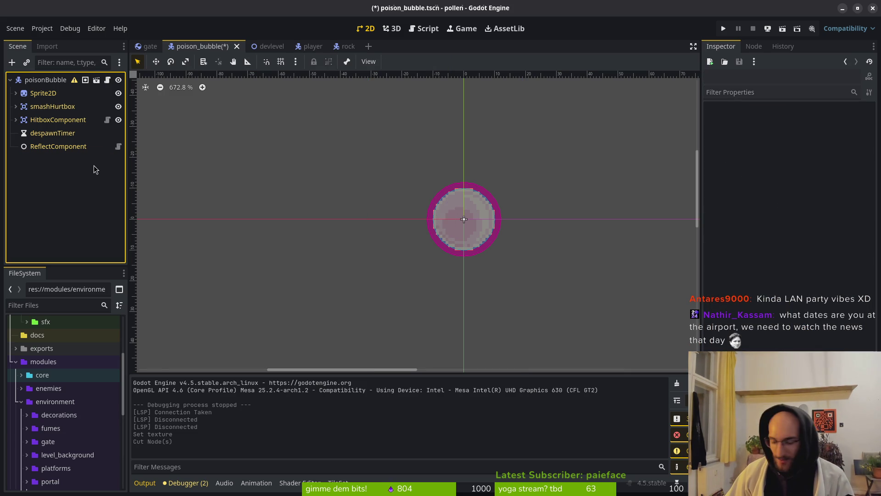
Step: Paste the GPUParticles2D emitter into projectile.tscn and save the scene
{"action": "key", "text": "alt+shift+o"}
{"action": "type", "text": "projts"}
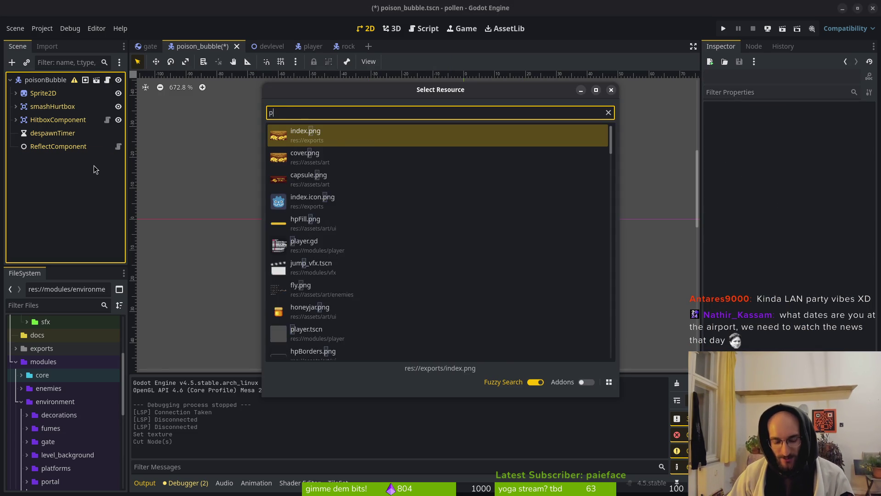
{"action": "key", "text": "Down"}
{"action": "key", "text": "Down"}
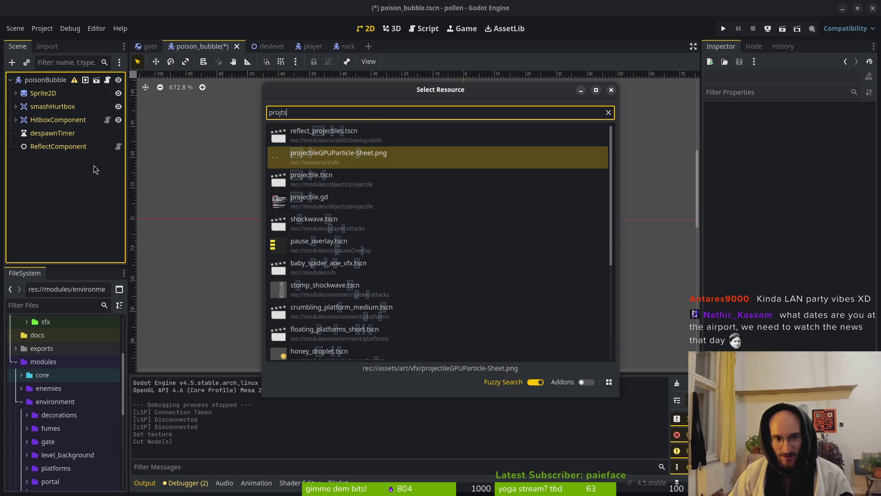
{"action": "key", "text": "Return"}
{"action": "key", "text": "ctrl+v"}
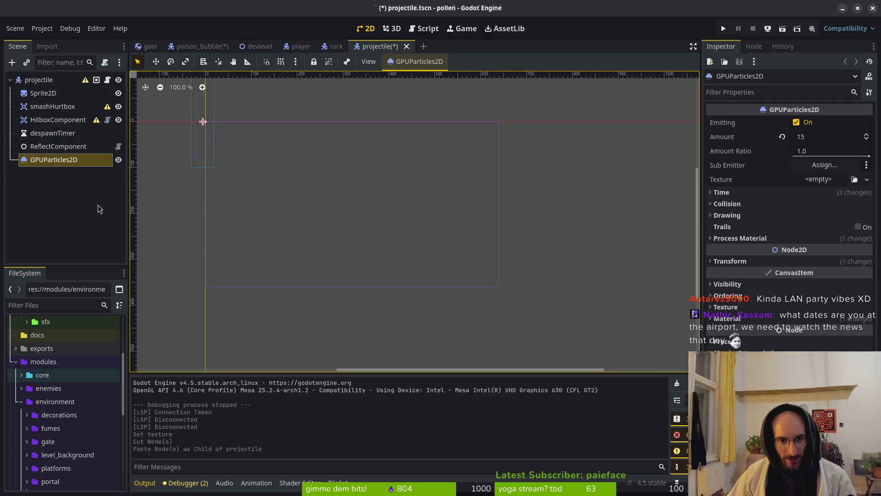
{"action": "scroll", "coordinate": [482, 179], "scroll_direction": "up", "scroll_amount": 9}
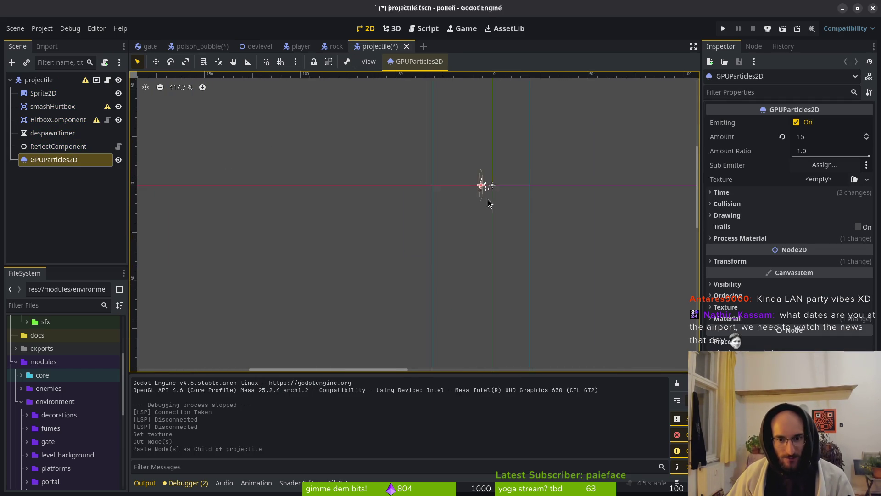
{"action": "key", "text": "ctrl+s"}
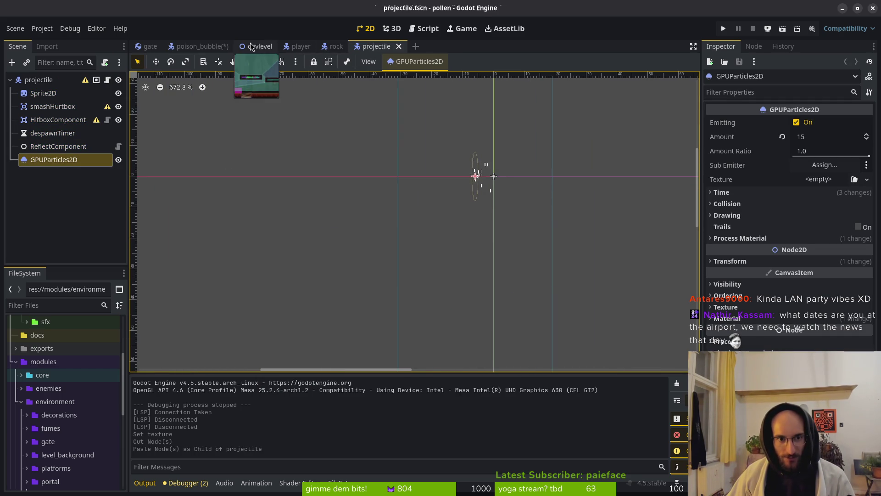
Step: Load projectileGPUParticle-Sheet.png as the poison_bubble particles' texture, then select the rock's emitter
{"action": "left_click", "coordinate": [198, 46]}
{"action": "left_click", "coordinate": [40, 160]}
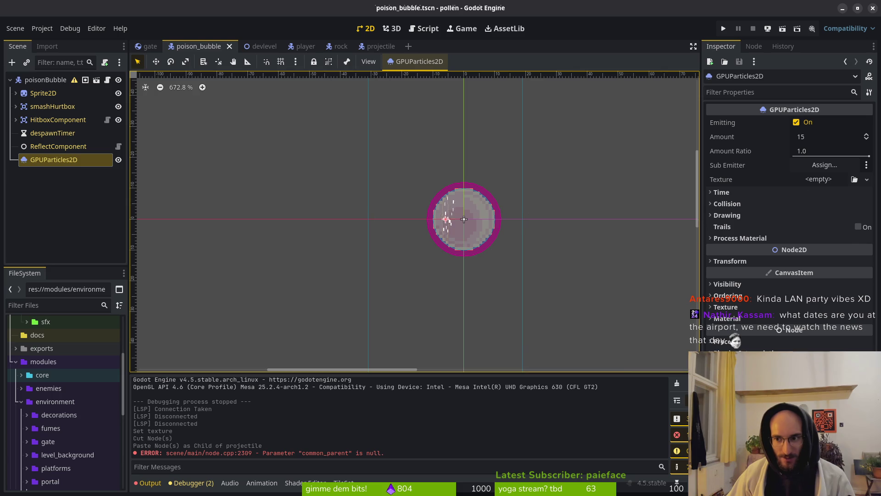
{"action": "left_click", "coordinate": [829, 179]}
{"action": "left_click", "coordinate": [855, 179]}
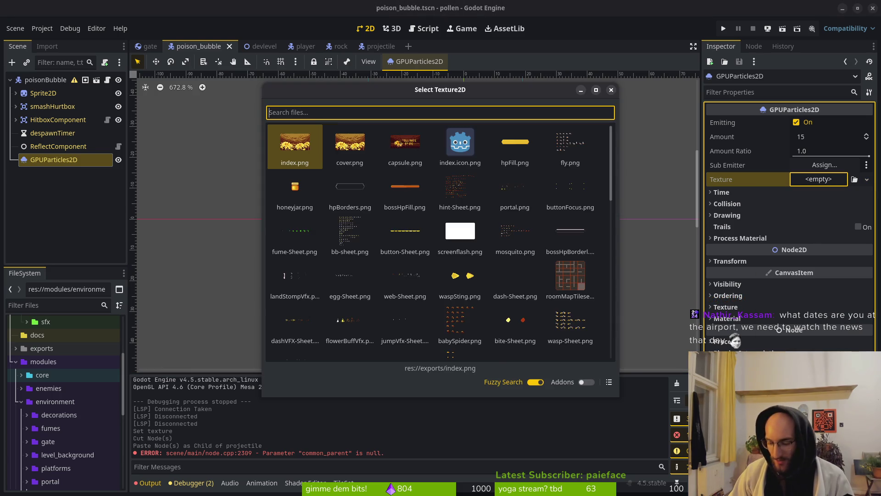
{"action": "type", "text": "t"}
{"action": "key", "text": "BackSpace"}
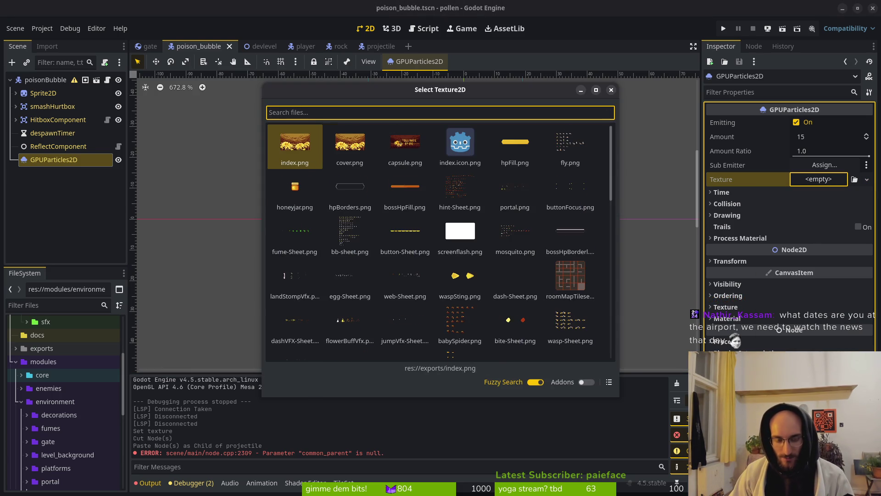
{"action": "type", "text": "po"}
{"action": "key", "text": "Return"}
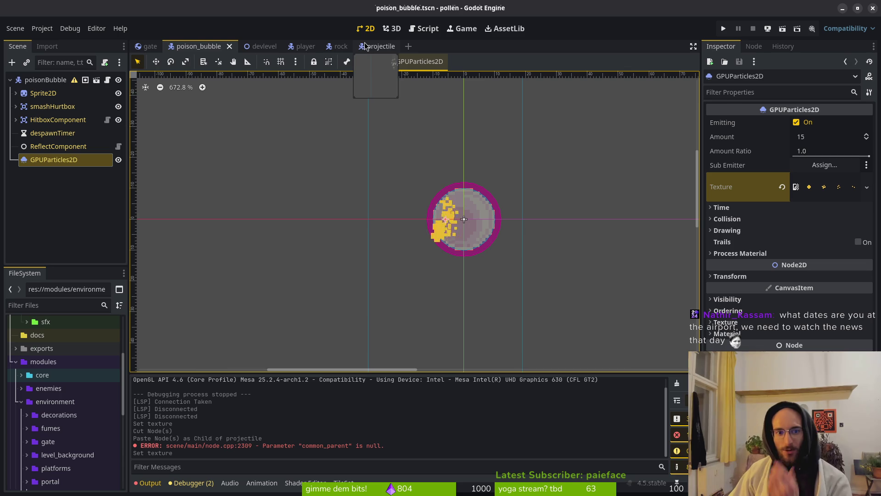
{"action": "left_click", "coordinate": [339, 46]}
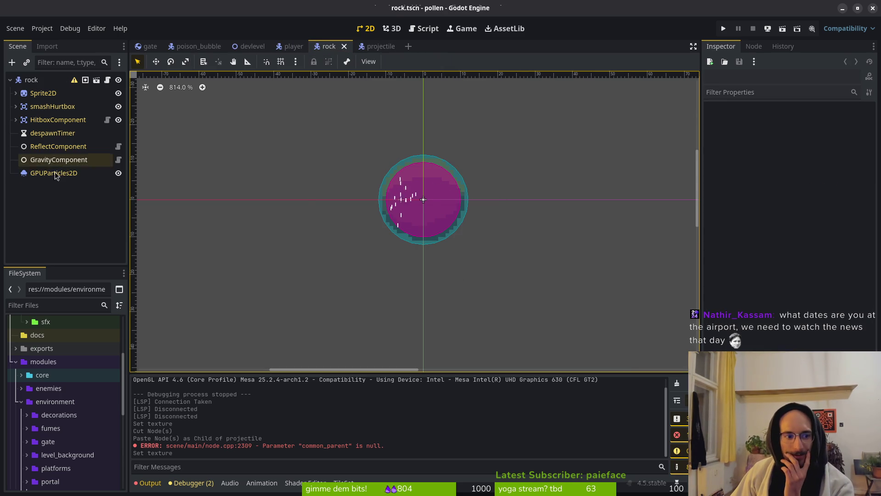
{"action": "left_click", "coordinate": [54, 173]}
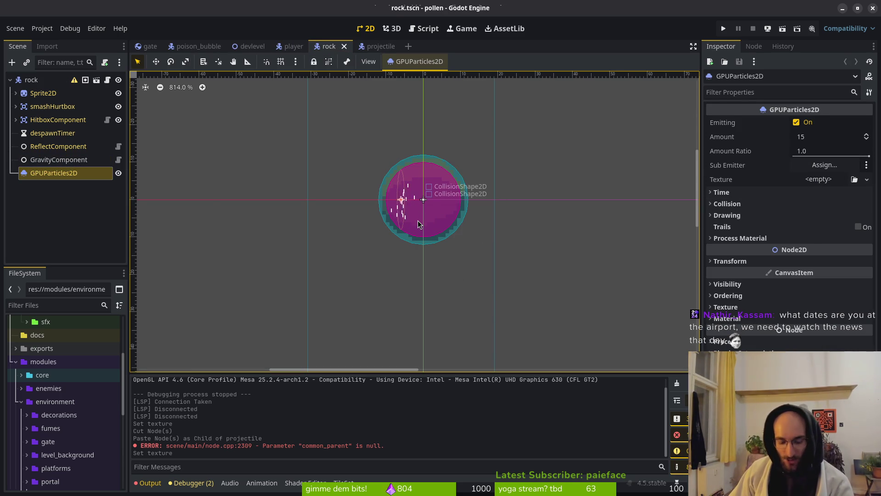
{"action": "key", "text": "alt+Tab"}
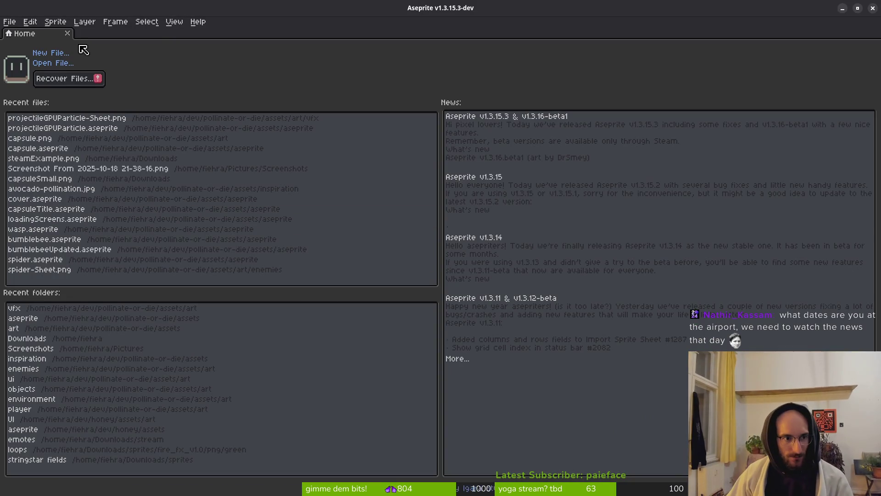
Step: Expand the rock particles' CanvasItem Material and inspect its CanvasItemMaterial
{"action": "key", "text": "alt+Tab"}
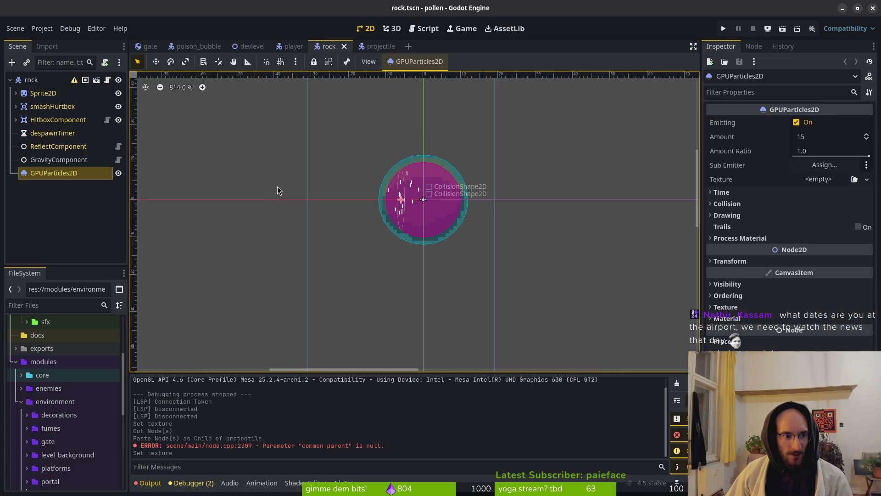
{"action": "left_click", "coordinate": [739, 320]}
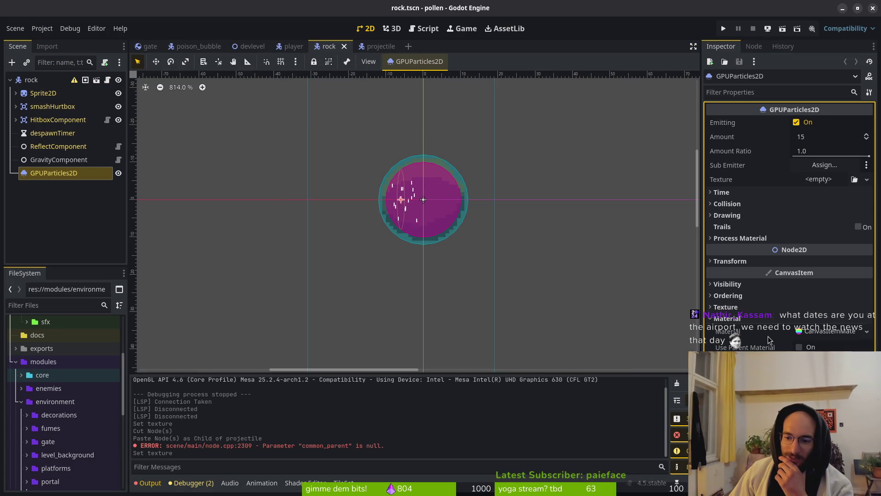
{"action": "left_click", "coordinate": [836, 334]}
{"action": "scroll", "coordinate": [788, 229], "scroll_direction": "down", "scroll_amount": 3}
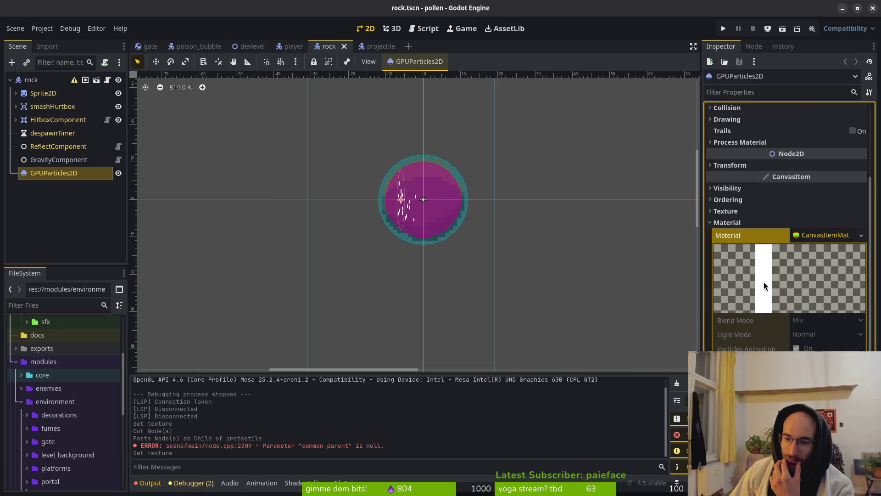
{"action": "scroll", "coordinate": [819, 238], "scroll_direction": "up", "scroll_amount": 3}
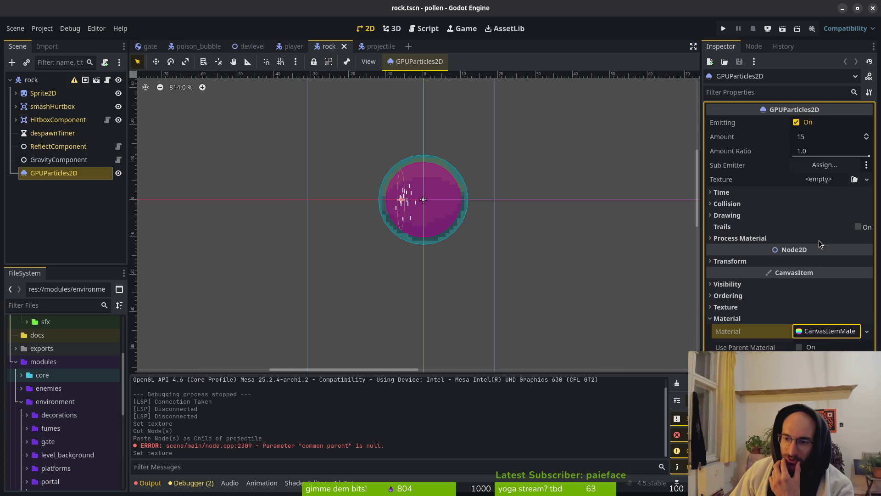
{"action": "left_click", "coordinate": [862, 333]}
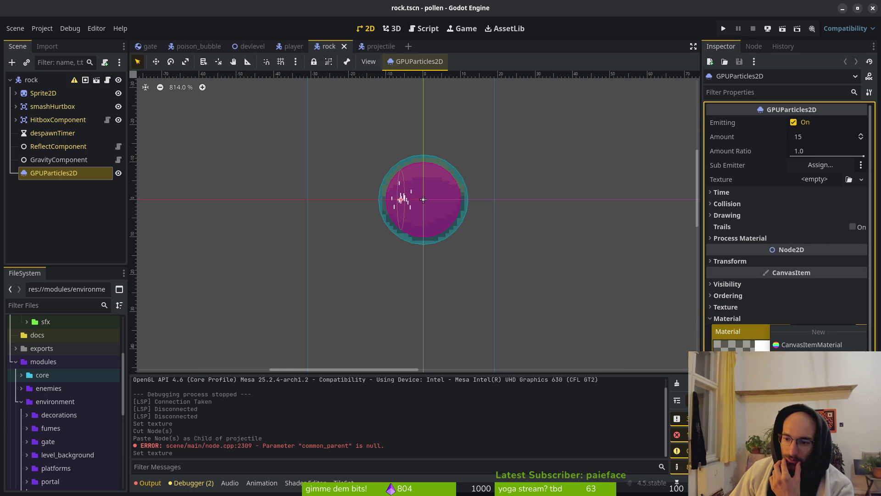
{"action": "left_click", "coordinate": [790, 344]}
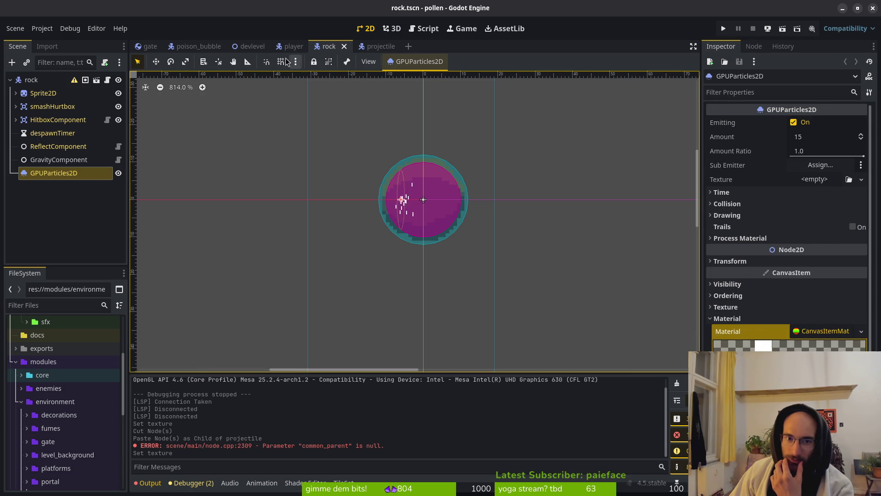
Step: Give the projectile's GPUParticles2D a new material from its Material slot dropdown
{"action": "left_click", "coordinate": [378, 47]}
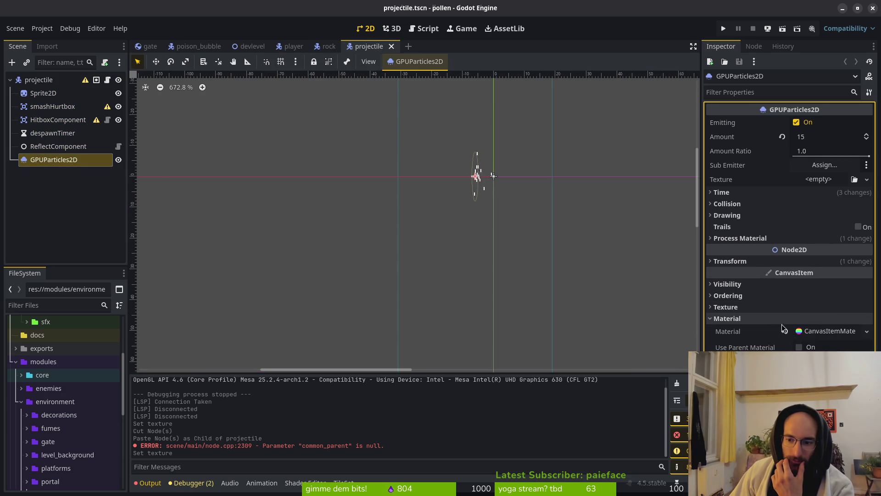
{"action": "left_click", "coordinate": [821, 336]}
{"action": "left_click", "coordinate": [866, 338]}
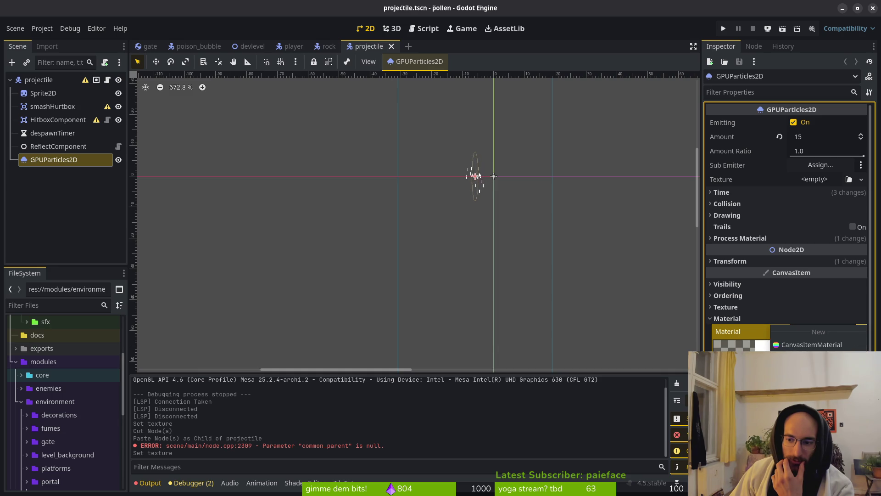
{"action": "left_click", "coordinate": [820, 344]}
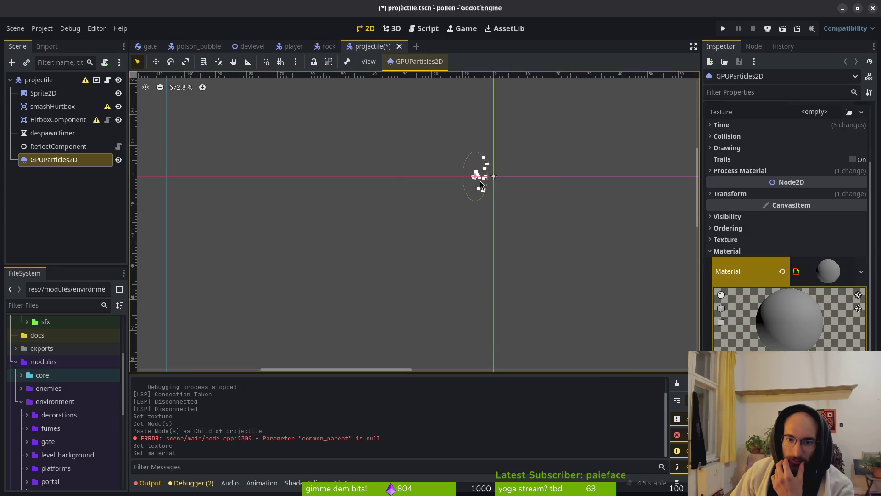
{"action": "scroll", "coordinate": [481, 184], "scroll_direction": "up", "scroll_amount": 5}
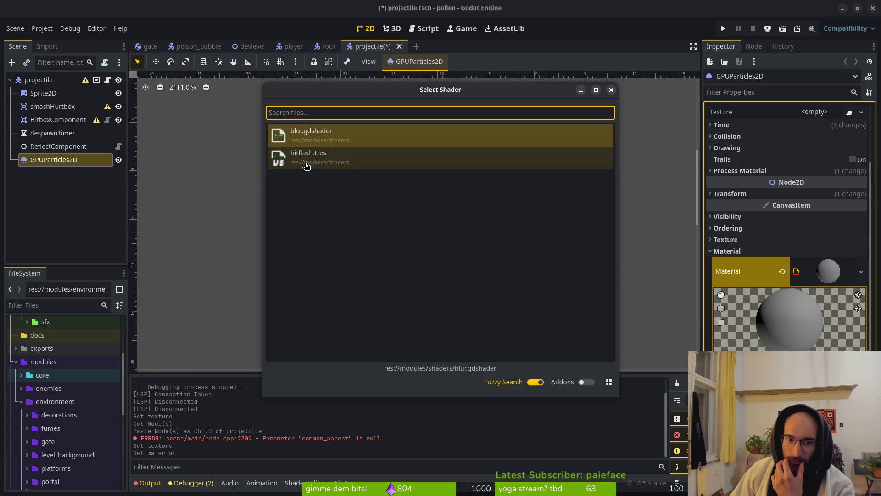
Step: Dismiss the Select Shader dialog and recenter the viewport on the emitting projectile particles
{"action": "left_click", "coordinate": [612, 91]}
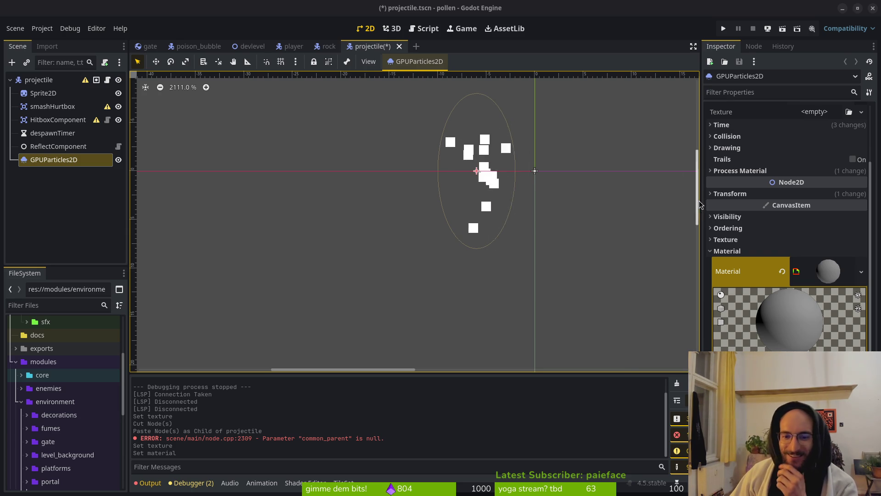
{"action": "left_click_drag", "start_coordinate": [523, 209], "coordinate": [492, 214]}
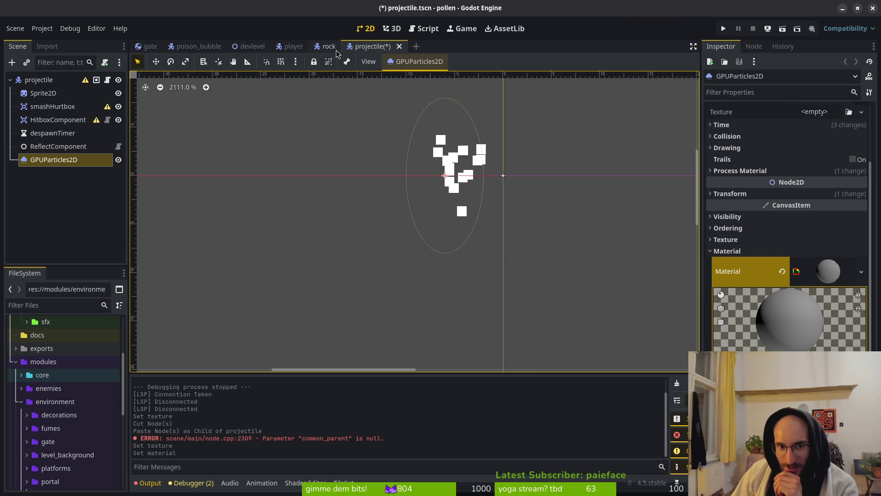
Step: Revert the poison_bubble particles' Texture to empty and return to the projectile scene
{"action": "left_click", "coordinate": [178, 46]}
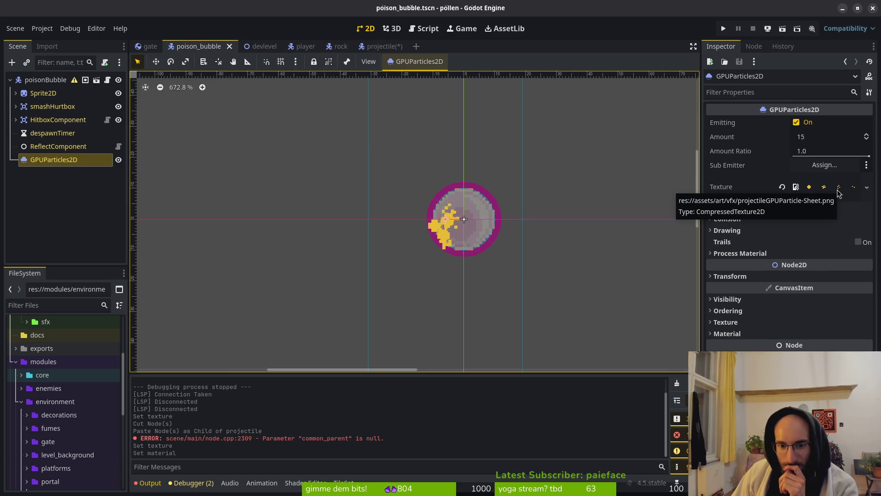
{"action": "left_click", "coordinate": [786, 188]}
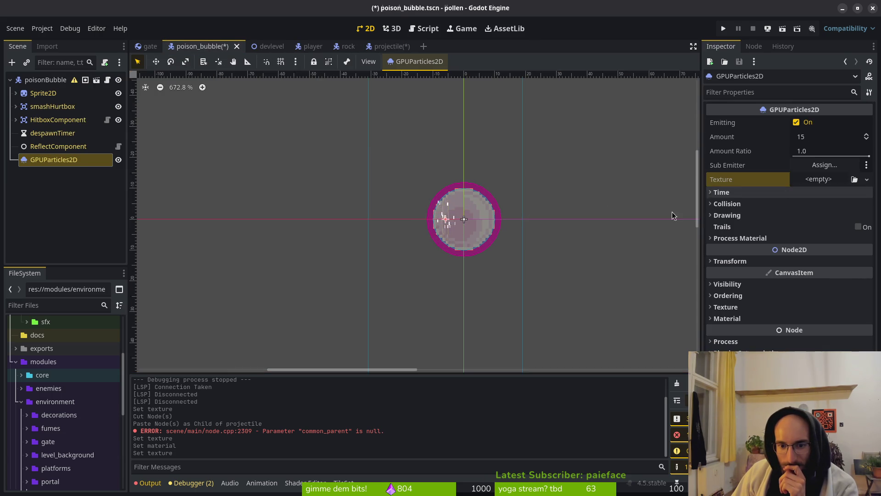
{"action": "left_click", "coordinate": [381, 46]}
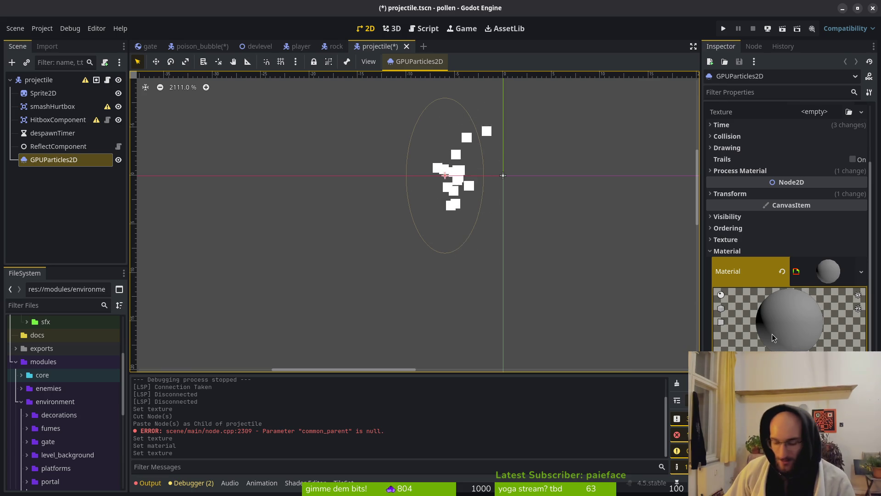
{"action": "key", "text": "super"}
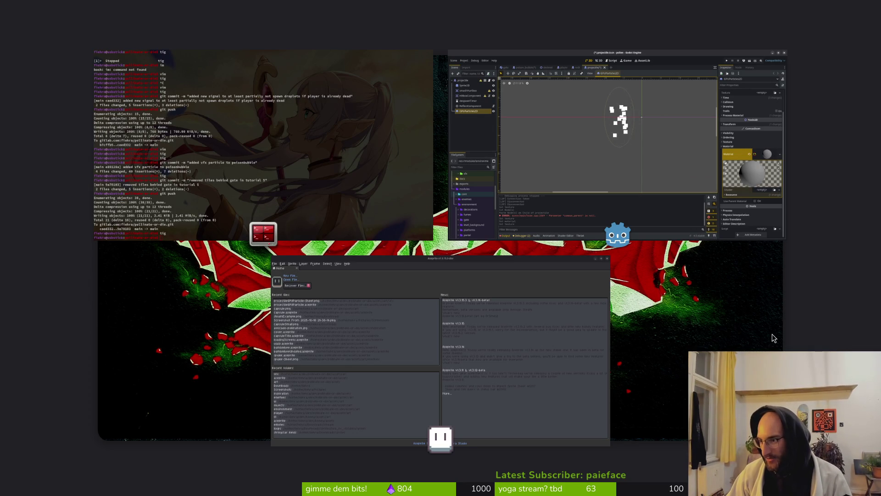
Step: In a new terminal, open nvim in dev/rush and find adjustcolor.gdshader
{"action": "key", "text": "alt+Tab"}
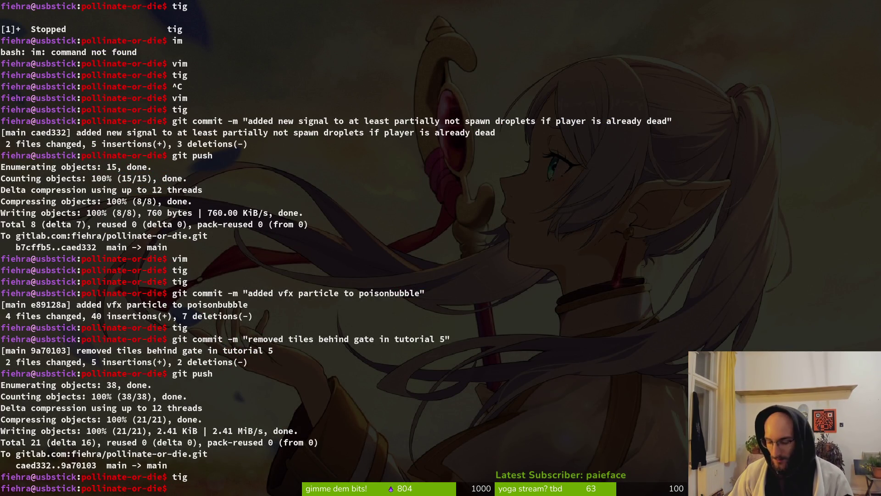
{"action": "key", "text": "alt+Tab"}
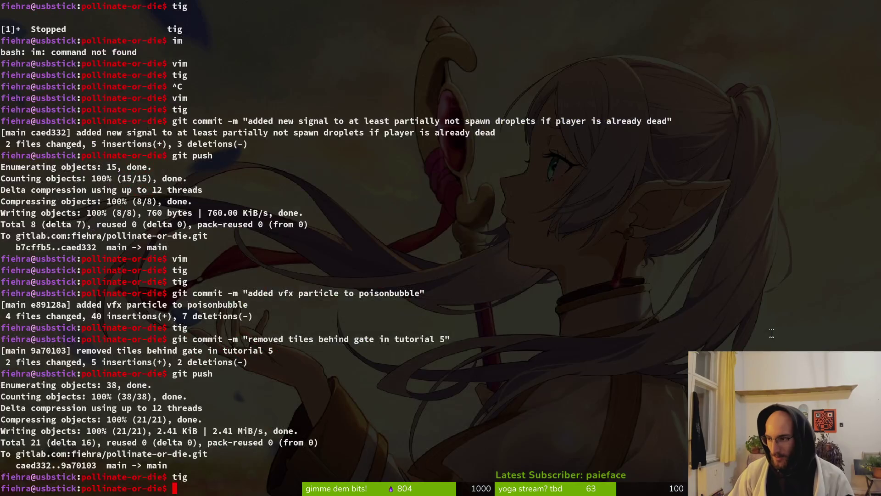
{"action": "key", "text": "ctrl+alt+t"}
{"action": "type", "text": "cd dev/rusk/"}
{"action": "key", "text": "Return"}
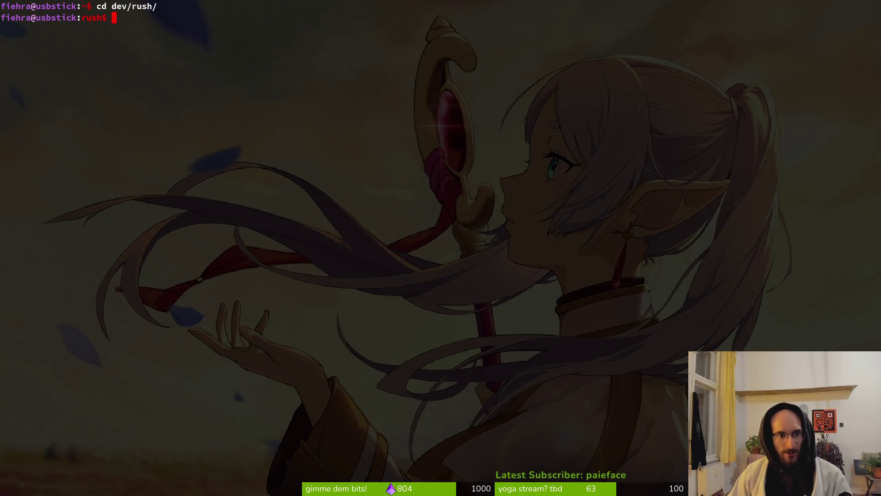
{"action": "type", "text": "nvim ."}
{"action": "key", "text": "Return"}
{"action": "key", "text": "space"}
{"action": "type", "text": "pf"}
{"action": "type", "text": "adjust"}
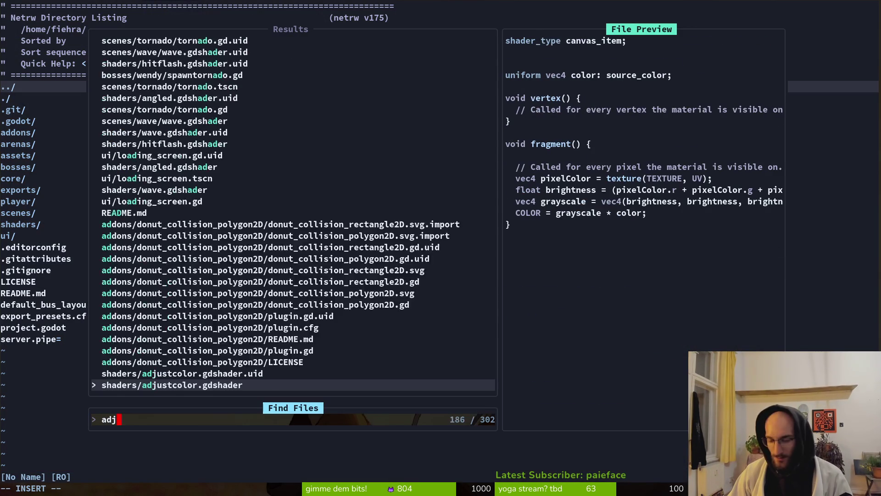
{"action": "key", "text": "Return"}
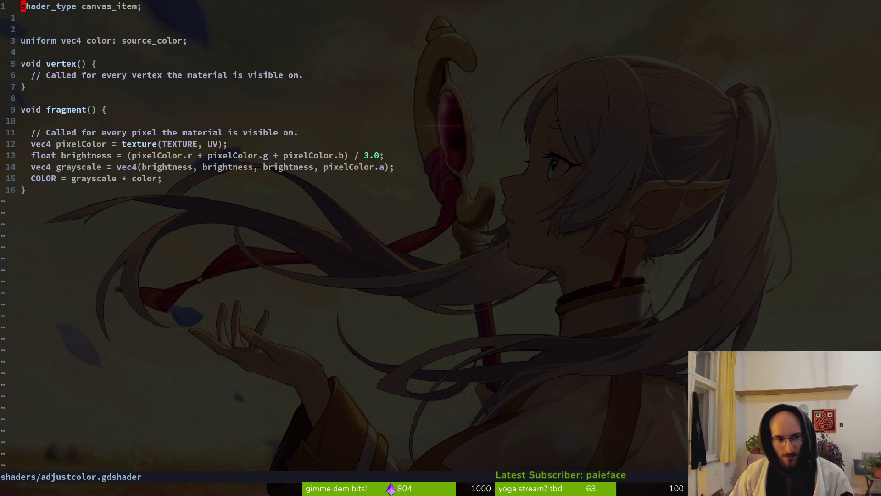
Step: Yank all 17 lines of the adjustcolor shader
{"action": "key", "text": "x"}
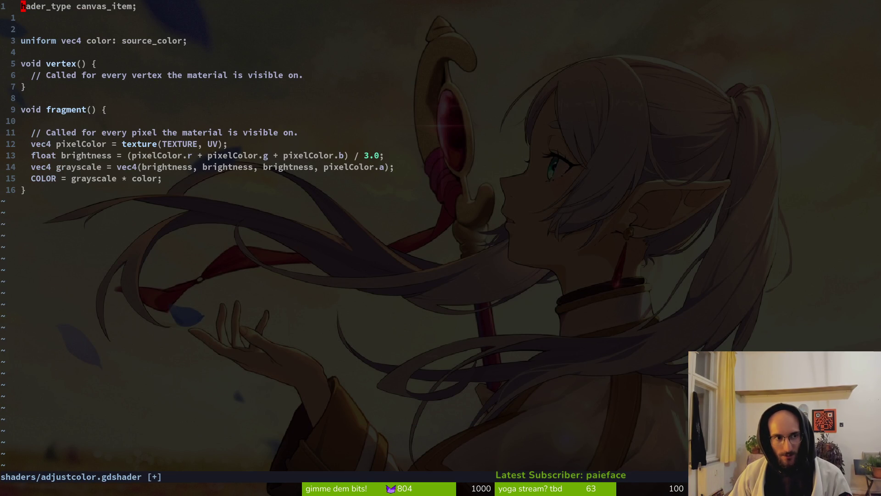
{"action": "key", "text": "u"}
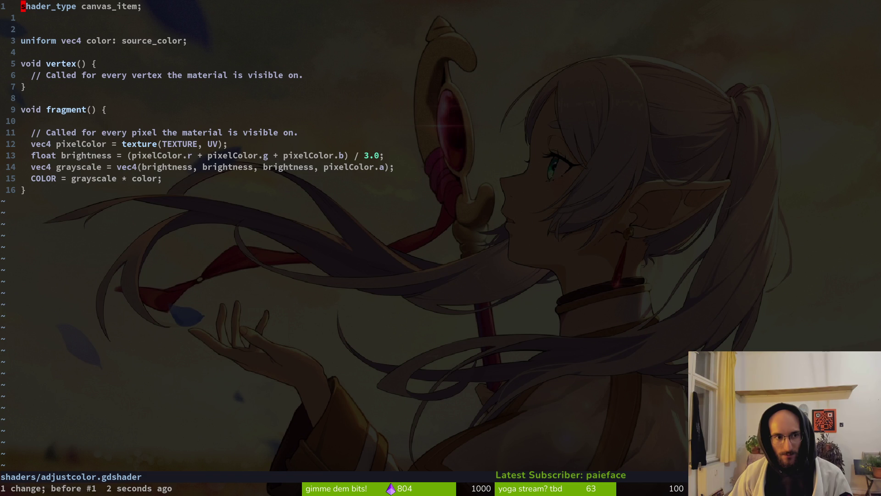
{"action": "key", "text": "V"}
{"action": "key", "text": "G"}
{"action": "key", "text": "y"}
{"action": "key", "text": "g"}
{"action": "key", "text": "g"}
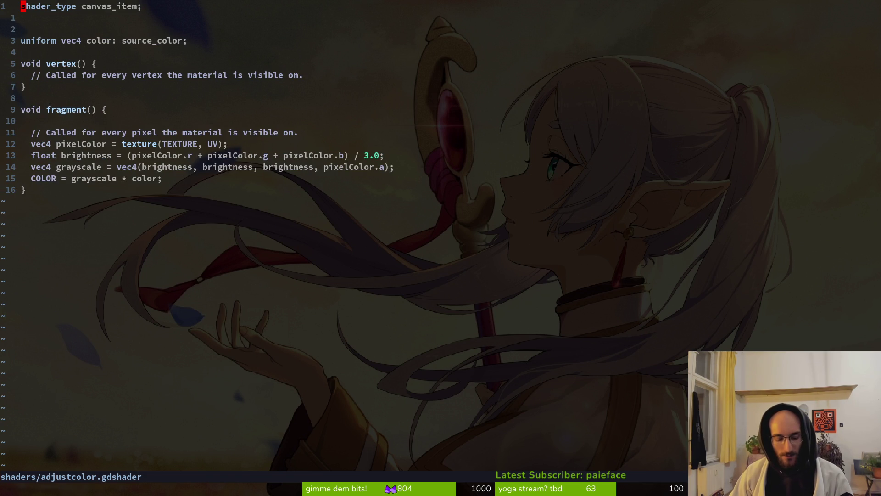
{"action": "key", "text": "V"}
{"action": "key", "text": "Escape"}
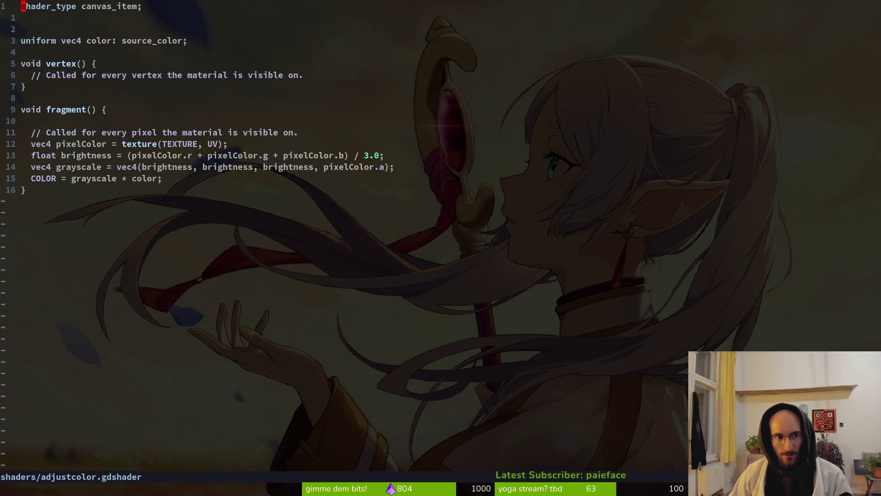
{"action": "key", "text": "V"}
{"action": "key", "text": "G"}
{"action": "key", "text": "y"}
Step: Open nvim in the pollinate-or-die project and open blur.gdshader
{"action": "key", "text": "ctrl+z"}
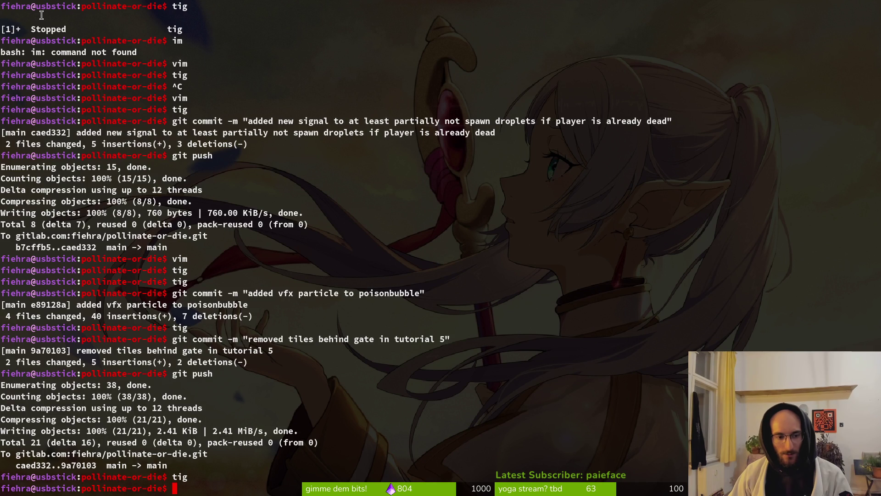
{"action": "type", "text": "v ."}
{"action": "key", "text": "Return"}
{"action": "key", "text": "space"}
{"action": "type", "text": "pf"}
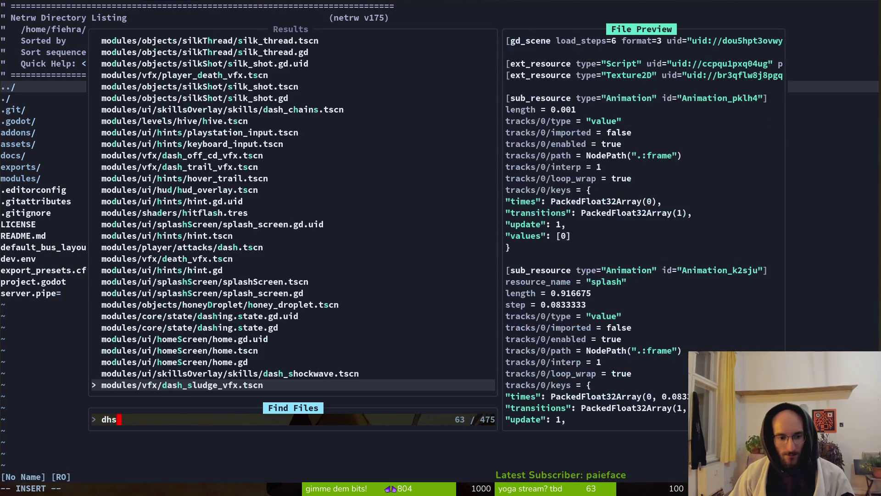
{"action": "type", "text": "shadfe"}
{"action": "key", "text": "BackSpace"}
{"action": "key", "text": "BackSpace"}
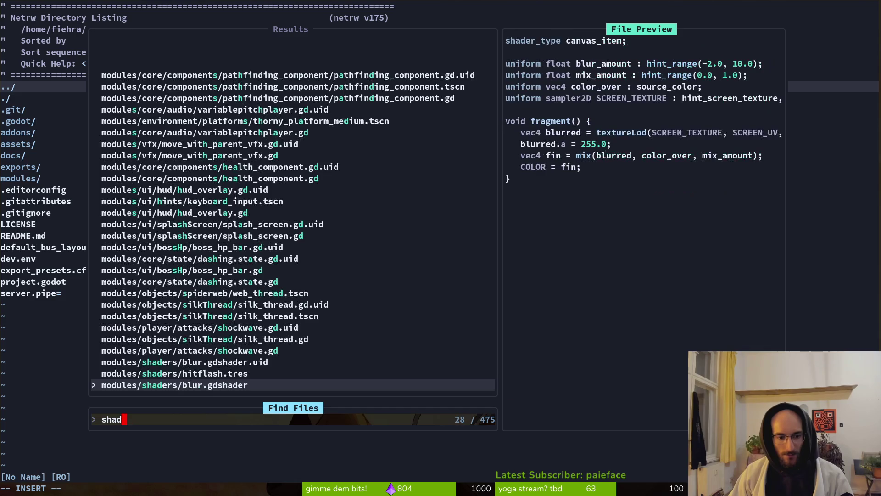
{"action": "key", "text": "Return"}
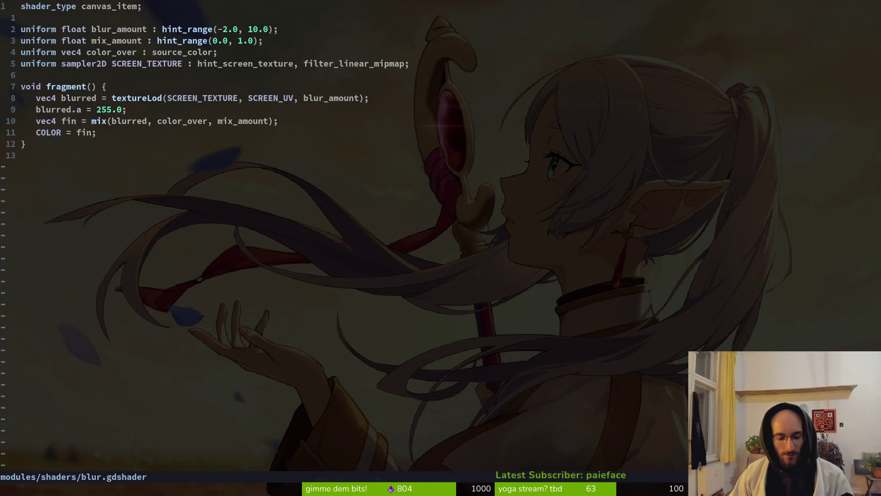
Step: Browse the modules/shaders folder listing and search for 'blur'
{"action": "key", "text": "space"}
{"action": "key", "text": "p"}
{"action": "key", "text": "v"}
{"action": "key", "text": "j"}
{"action": "key", "text": "j"}
{"action": "key", "text": "j"}
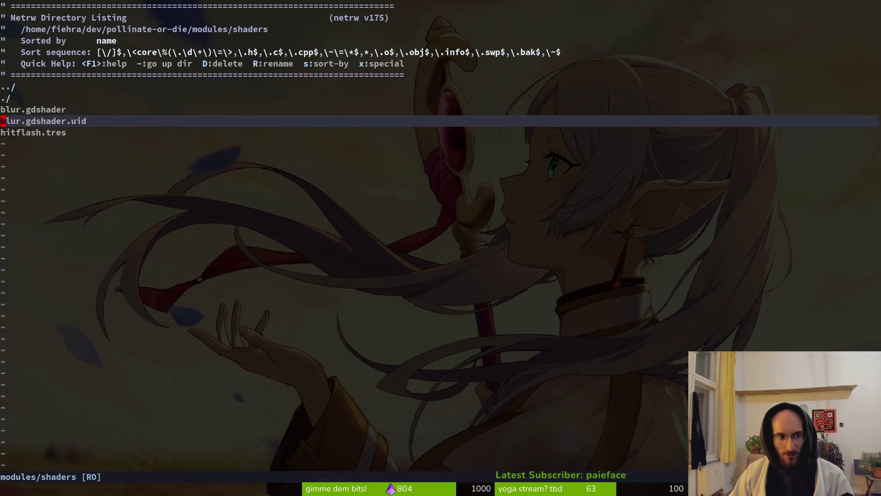
{"action": "key", "text": "k"}
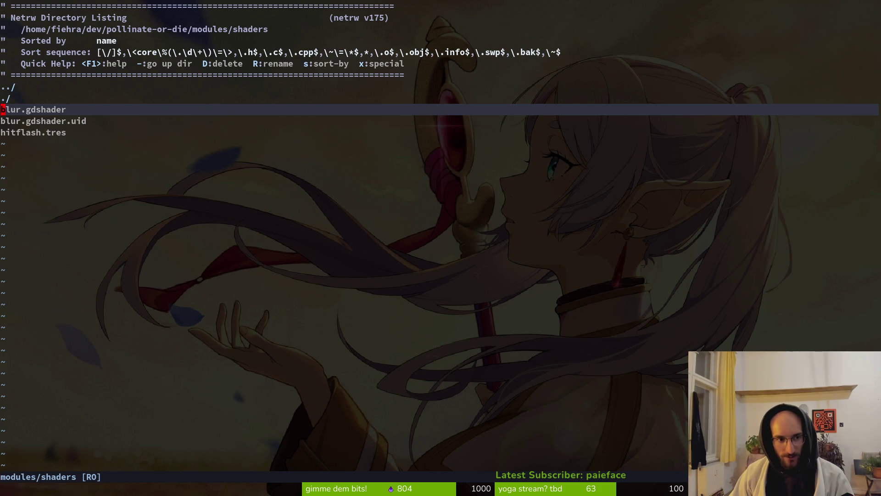
{"action": "key", "text": "numbersign"}
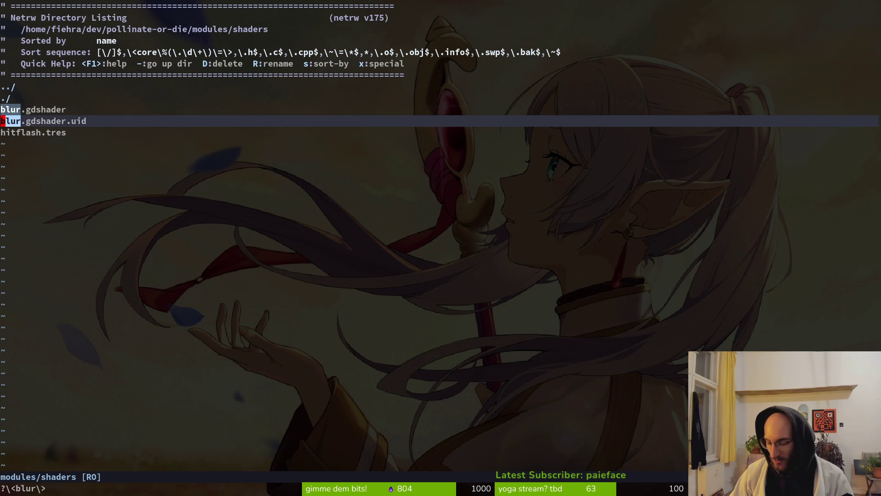
{"action": "key", "text": "n"}
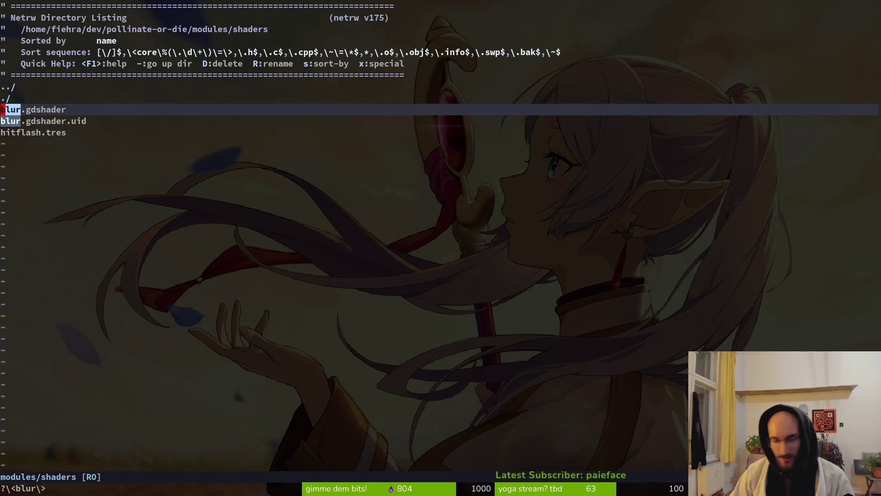
{"action": "key", "text": "alt+Tab"}
{"action": "key", "text": "super"}
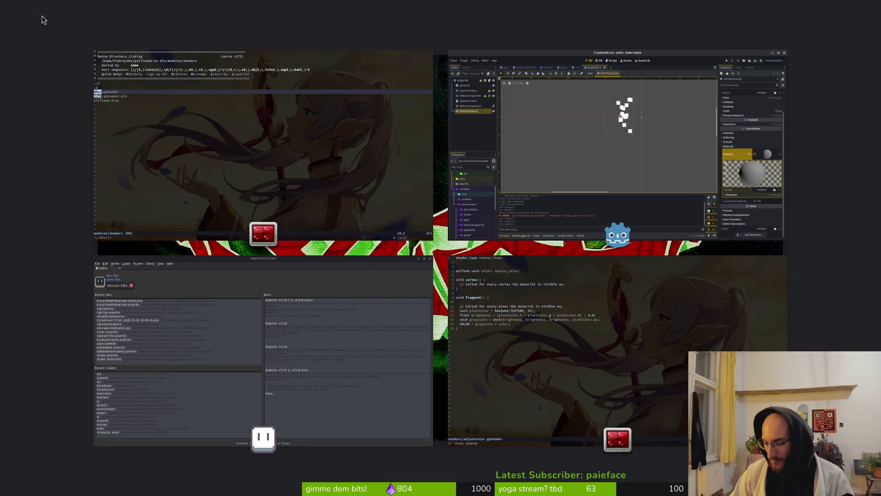
Step: Open the Screenshot From 2025-09-29 keyboard-layout PNG from Downloads
{"action": "key", "text": "super"}
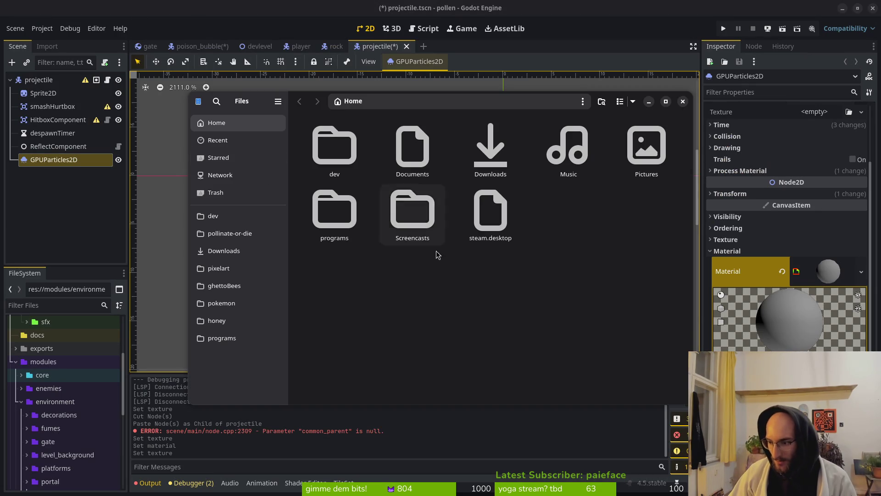
{"action": "double_click", "coordinate": [507, 153]}
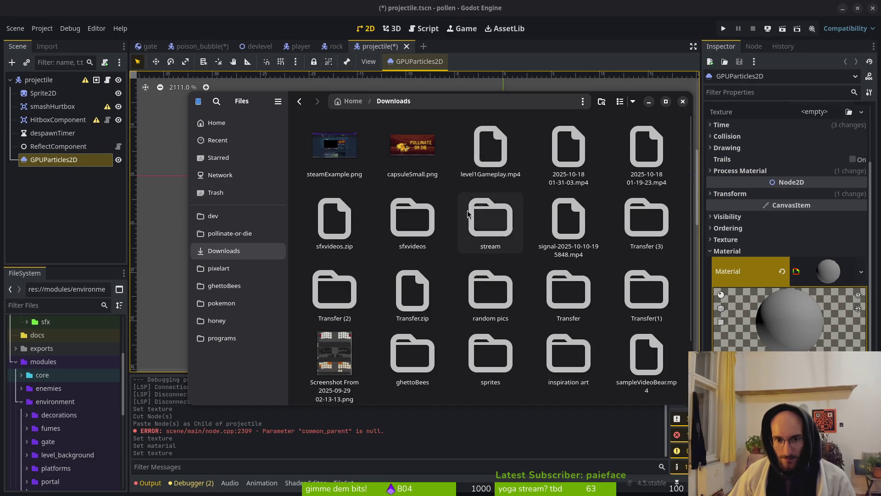
{"action": "scroll", "coordinate": [358, 307], "scroll_direction": "down", "scroll_amount": 2}
{"action": "left_click", "coordinate": [359, 311]}
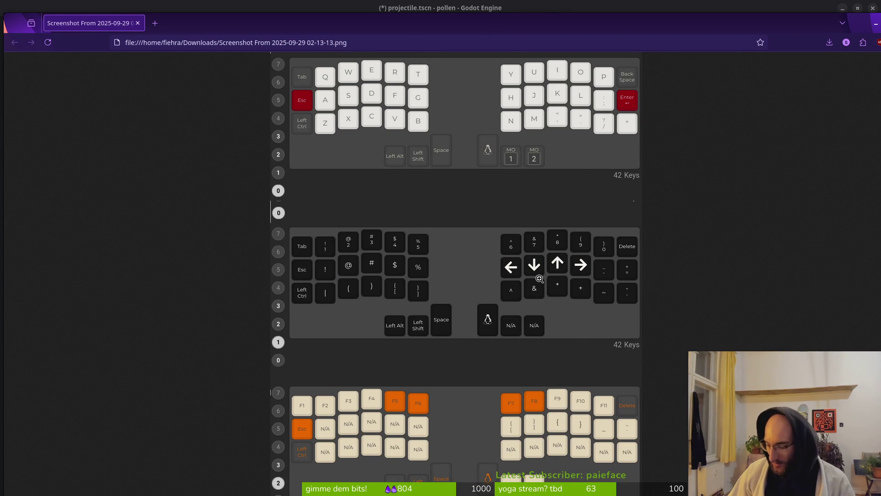
Step: Close the screenshot viewer and the Files window, returning to the Vim terminal
{"action": "left_click", "coordinate": [781, 33]}
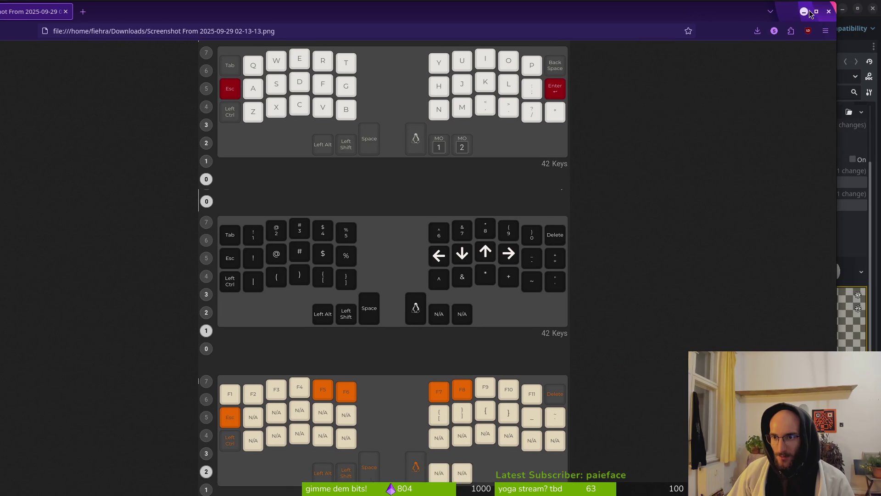
{"action": "key", "text": "ctrl+w"}
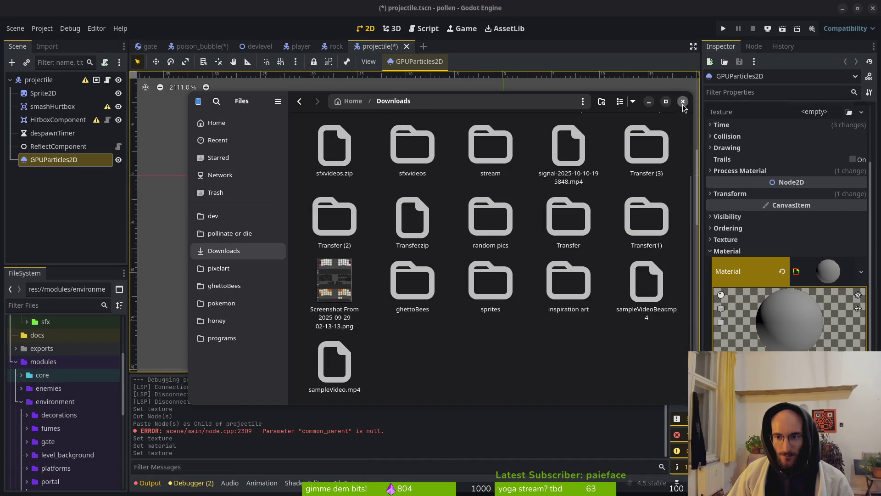
{"action": "left_click", "coordinate": [683, 101]}
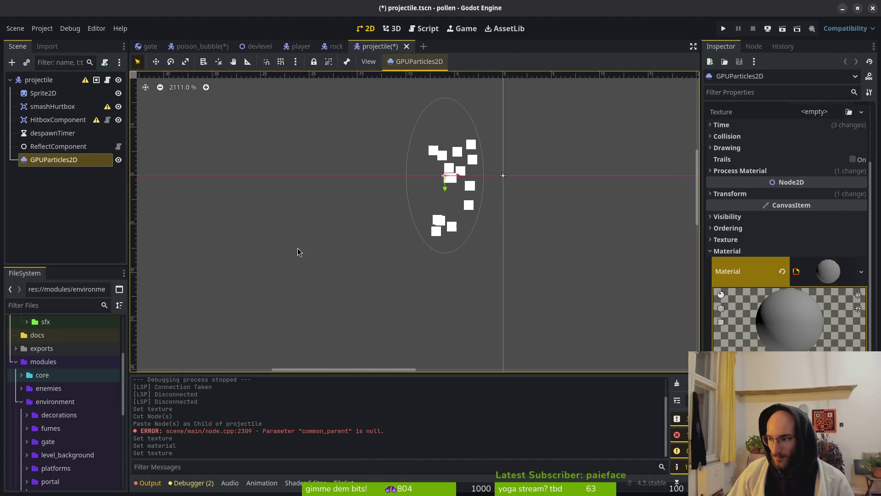
{"action": "key", "text": "alt+Tab"}
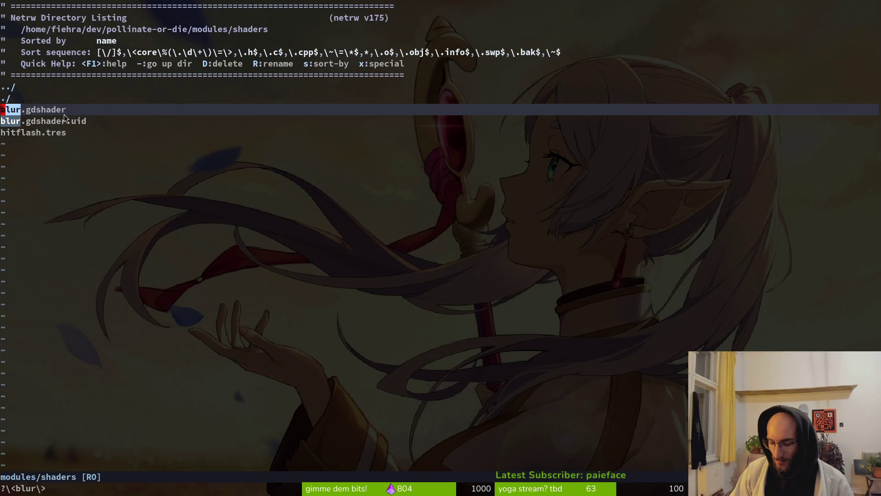
Step: In the netrw shaders listing, start a new file and enter the name color.gdshader
{"action": "key", "text": "c"}
{"action": "key", "text": "w"}
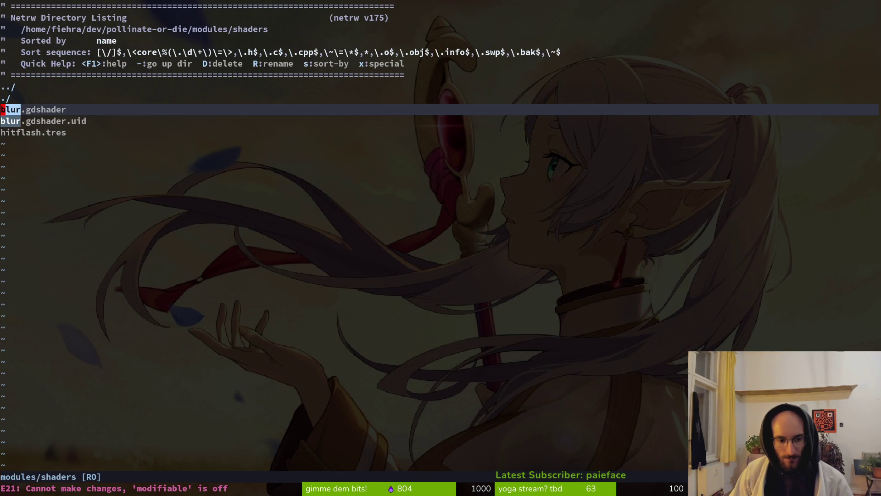
{"action": "key", "text": "k"}
{"action": "key", "text": "j"}
{"action": "key", "text": "j"}
{"action": "key", "text": "k"}
{"action": "key", "text": "k"}
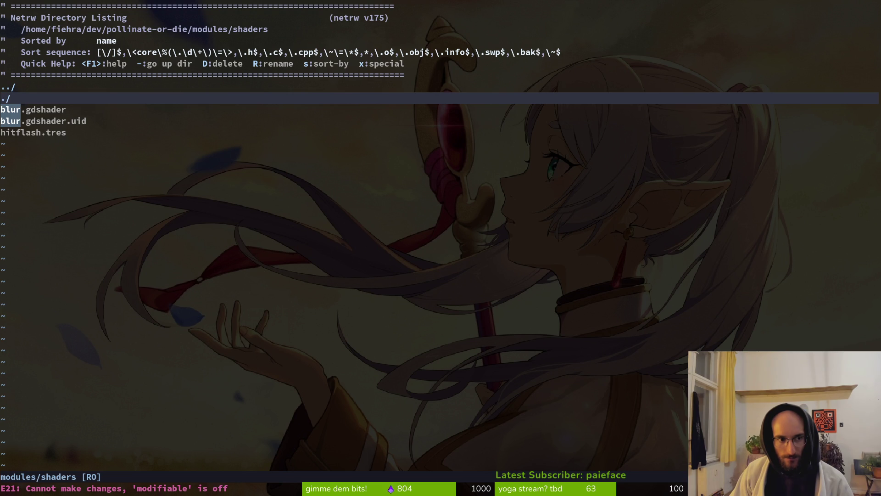
{"action": "key", "text": "percent"}
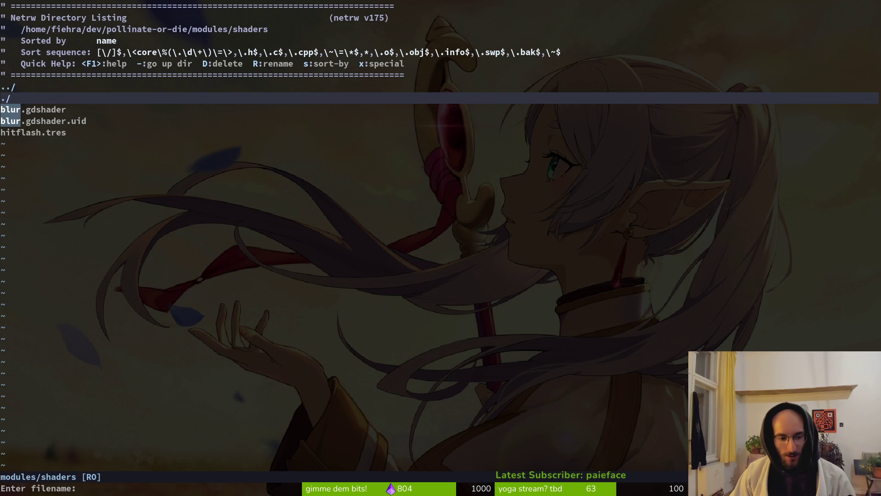
{"action": "type", "text": "change"}
{"action": "key", "text": "BackSpace"}
{"action": "key", "text": "BackSpace"}
{"action": "key", "text": "BackSpace"}
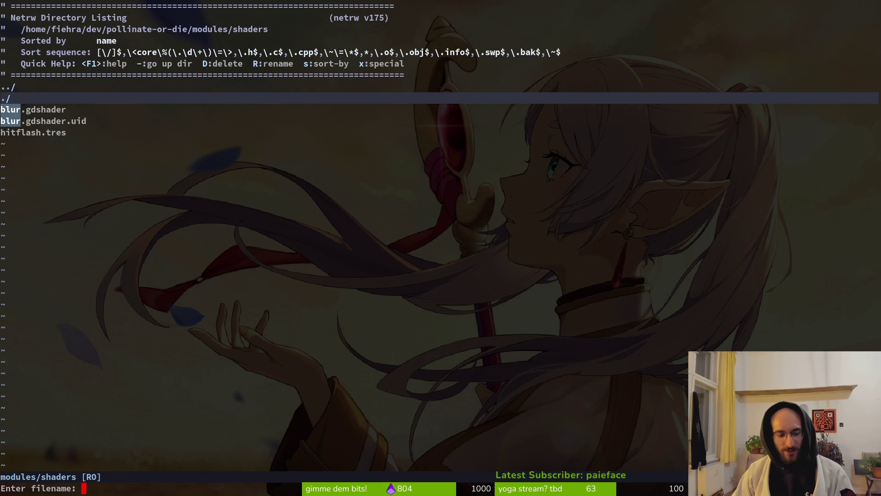
{"action": "type", "text": "change"}
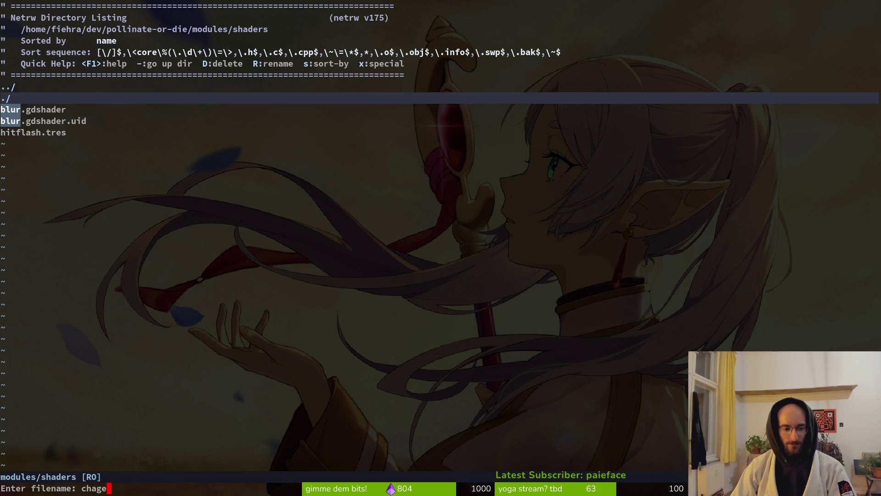
{"action": "key", "text": "BackSpace"}
{"action": "key", "text": "BackSpace"}
{"action": "type", "text": "ngeC"}
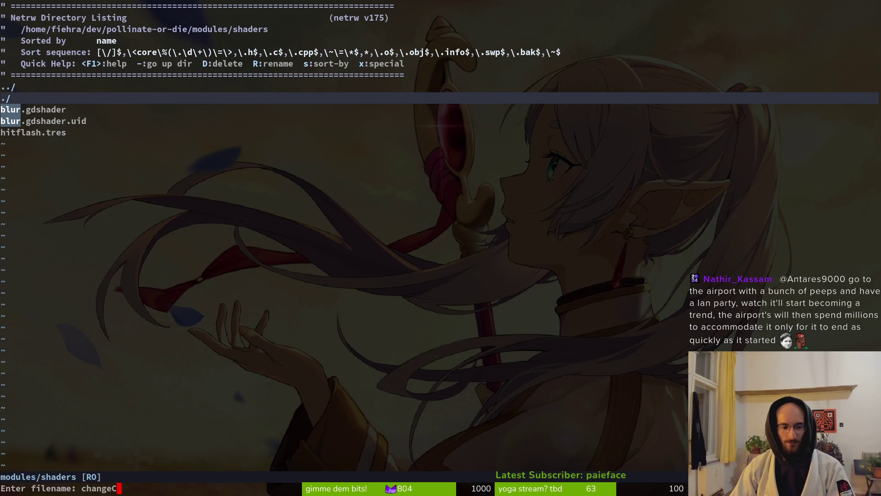
{"action": "key", "text": "BackSpace"}
{"action": "key", "text": "BackSpace"}
{"action": "key", "text": "BackSpace"}
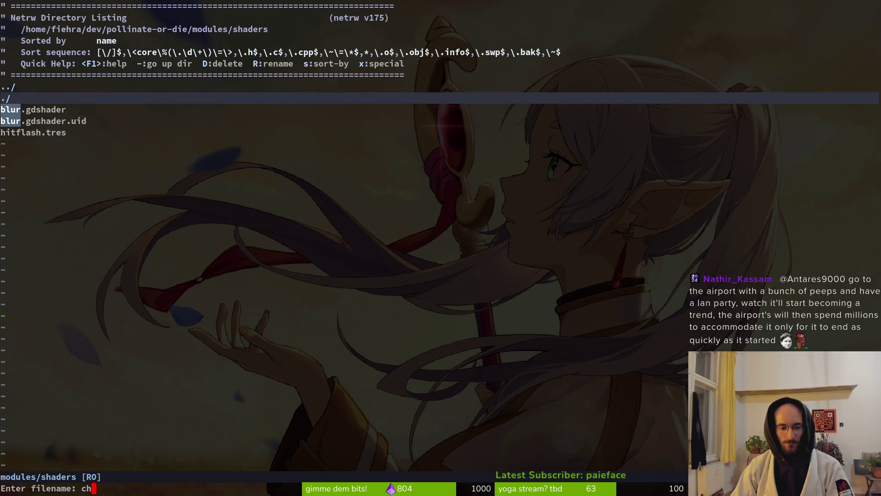
{"action": "type", "text": "color.shader"}
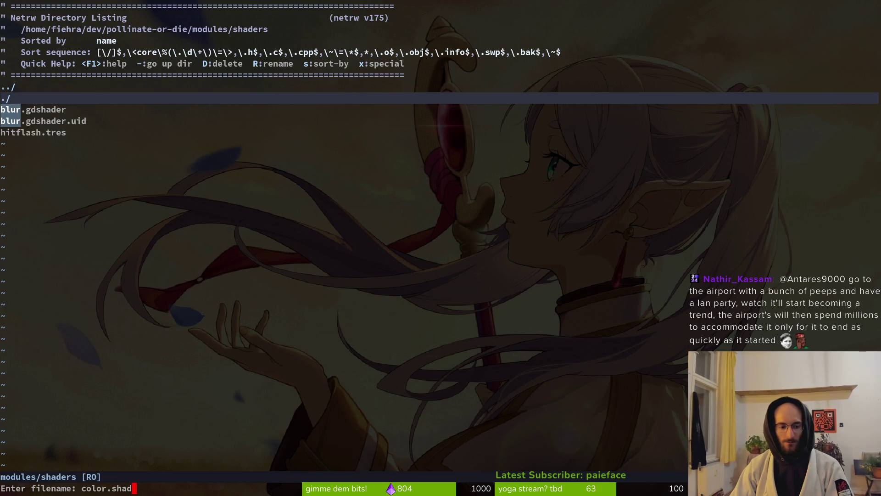
{"action": "key", "text": "BackSpace"}
{"action": "key", "text": "BackSpace"}
{"action": "key", "text": "BackSpace"}
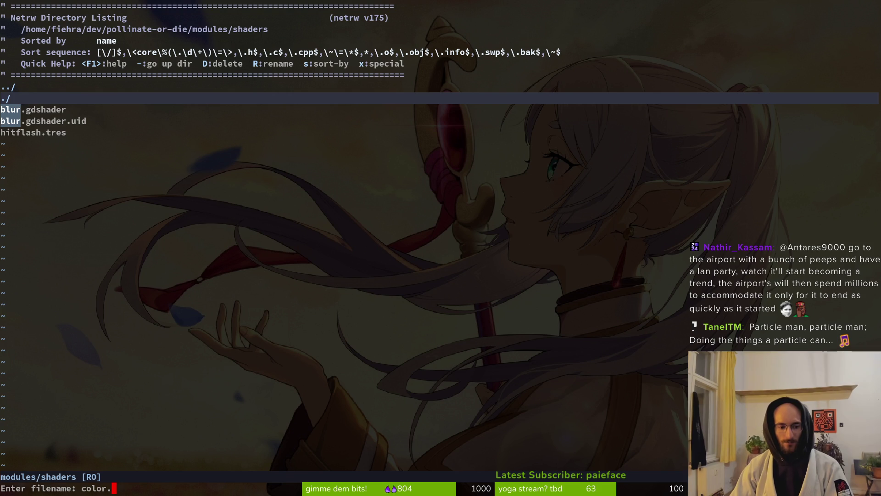
{"action": "type", "text": "gdshader"}
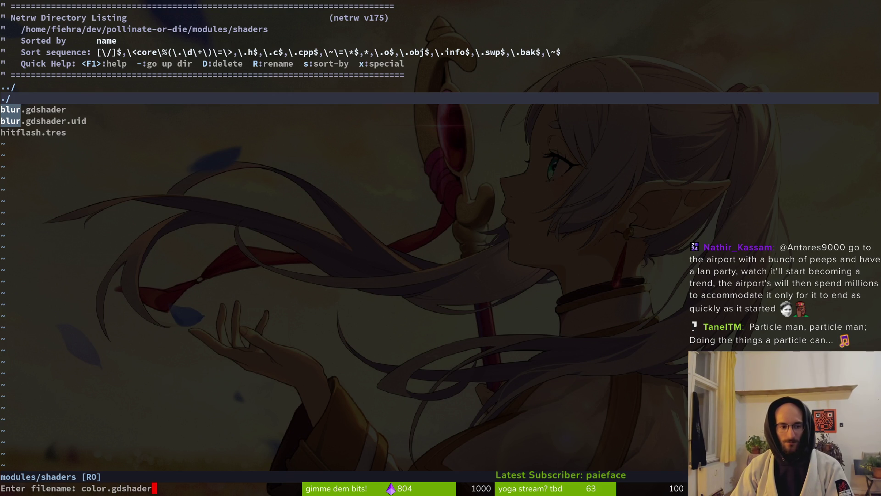
{"action": "key", "text": "BackSpace"}
{"action": "key", "text": "Return"}
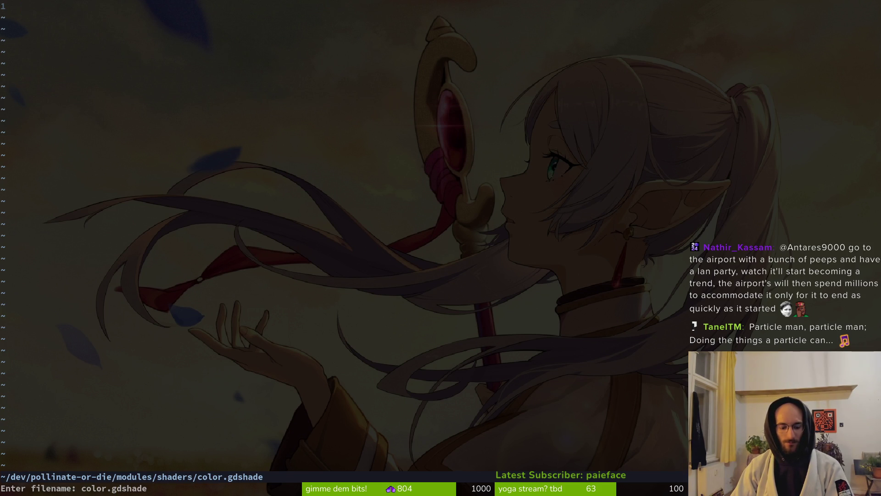
Step: Drop to the shell, check unstaged changes in tig, list the project, and relaunch Vim
{"action": "key", "text": "ctrl+6"}
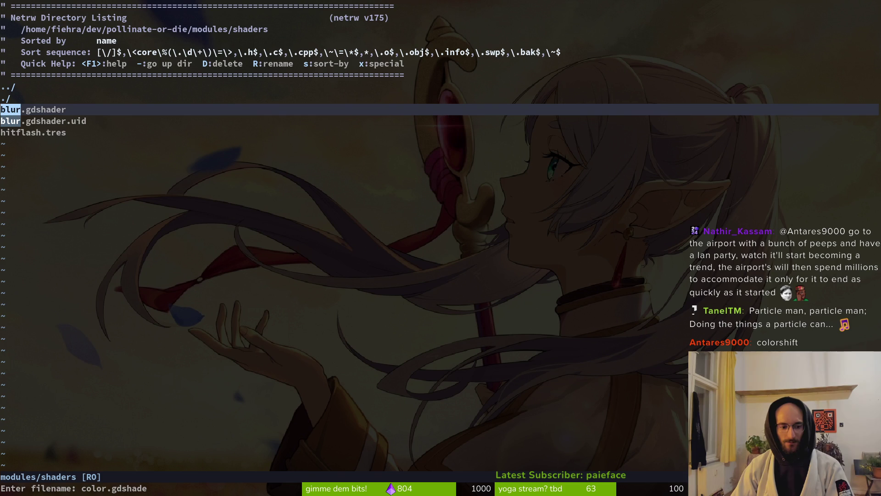
{"action": "type", "text": ":q"}
{"action": "key", "text": "Return"}
{"action": "type", "text": "tig"}
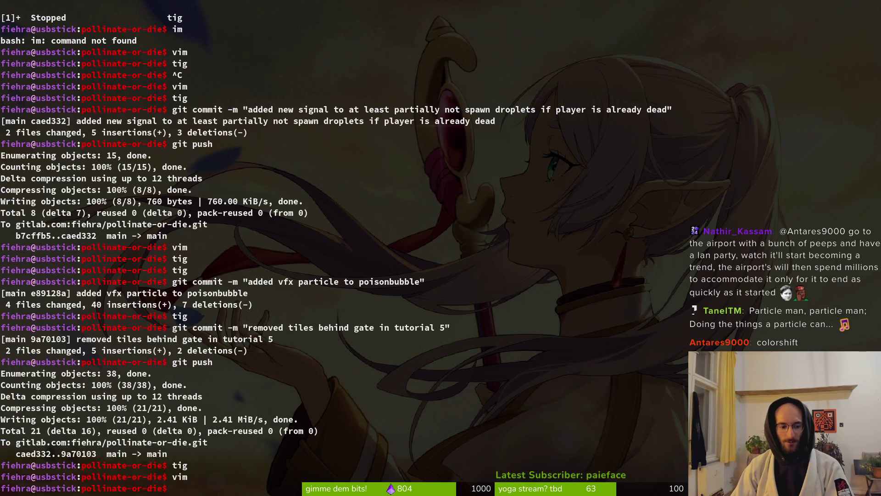
{"action": "key", "text": "Return"}
{"action": "key", "text": "s"}
{"action": "key", "text": "q"}
{"action": "key", "text": "q"}
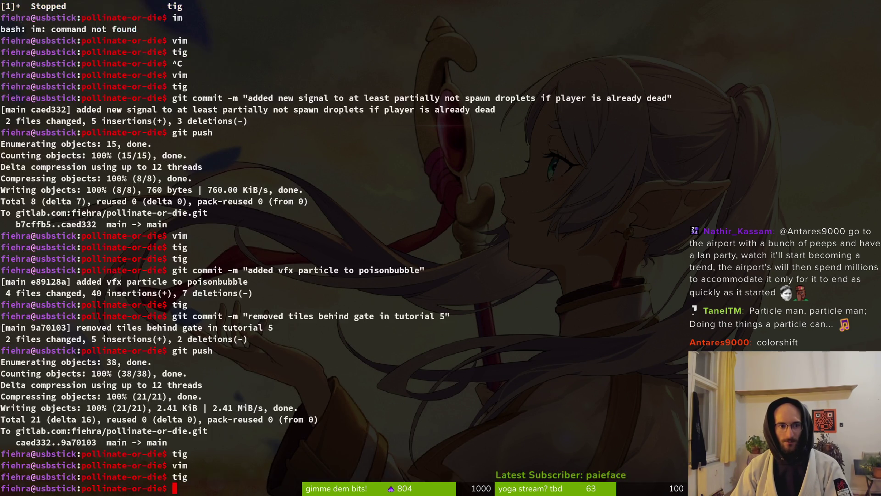
{"action": "type", "text": "ls"}
{"action": "key", "text": "Return"}
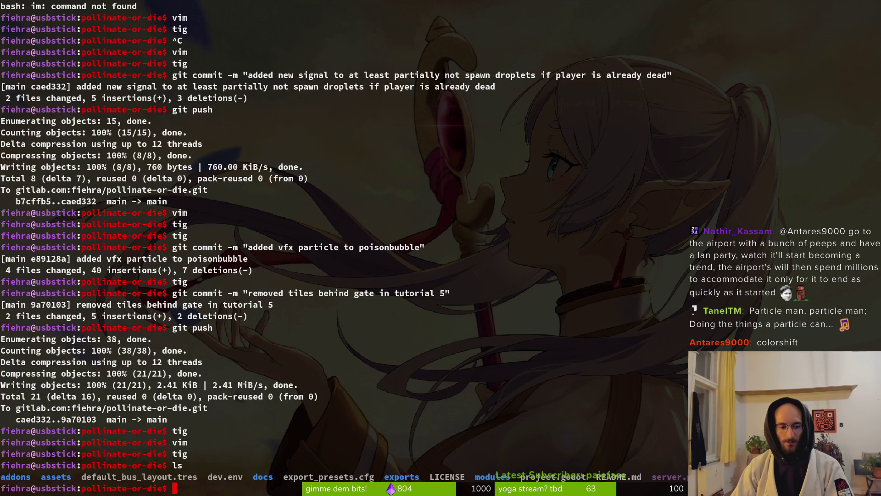
{"action": "type", "text": "im"}
{"action": "key", "text": "Return"}
Step: Fuzzy-find a shader file, go to the shaders folder listing, and create color.gdshader
{"action": "key", "text": "space"}
{"action": "type", "text": "pf"}
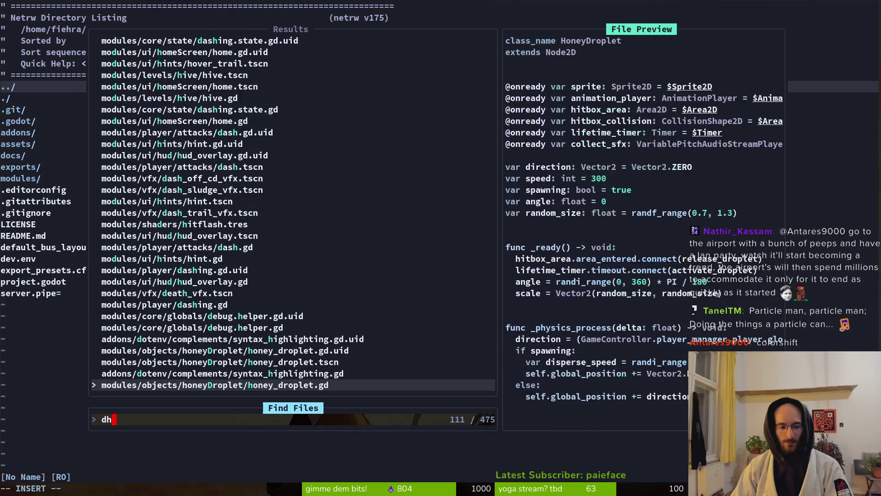
{"action": "type", "text": "shad"}
{"action": "key", "text": "Return"}
{"action": "key", "text": "minus"}
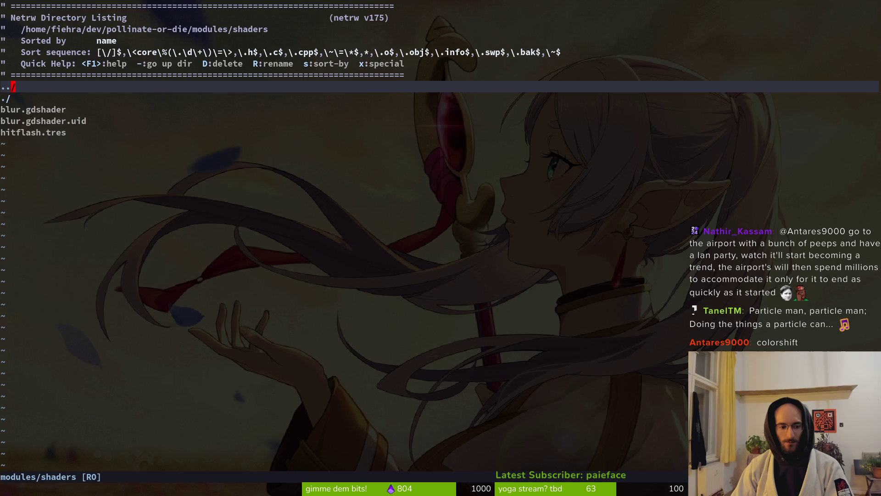
{"action": "key", "text": "percent"}
{"action": "type", "text": "color.gdshader"}
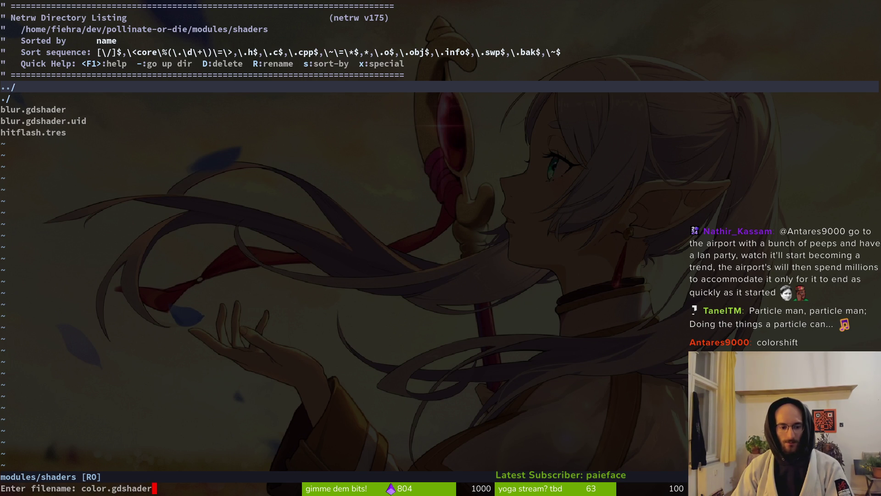
{"action": "key", "text": "Return"}
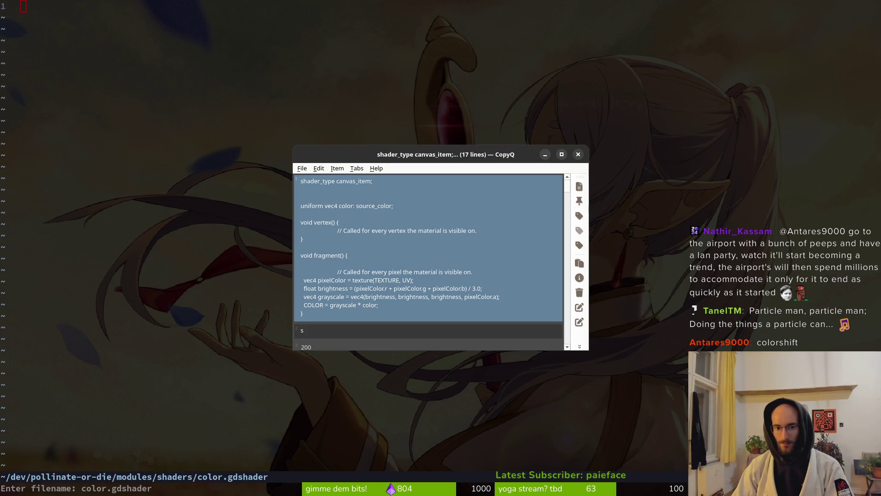
Step: Paste the grayscale-times-color shader code into color.gdshader, save, and quit Vim
{"action": "key", "text": "P"}
{"action": "key", "text": "j"}
{"action": "key", "text": "j"}
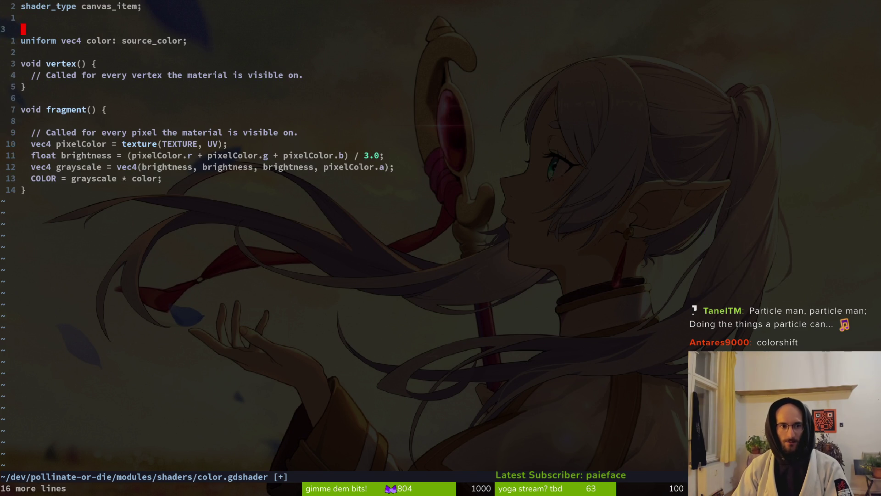
{"action": "type", "text": ":w"}
{"action": "key", "text": "Return"}
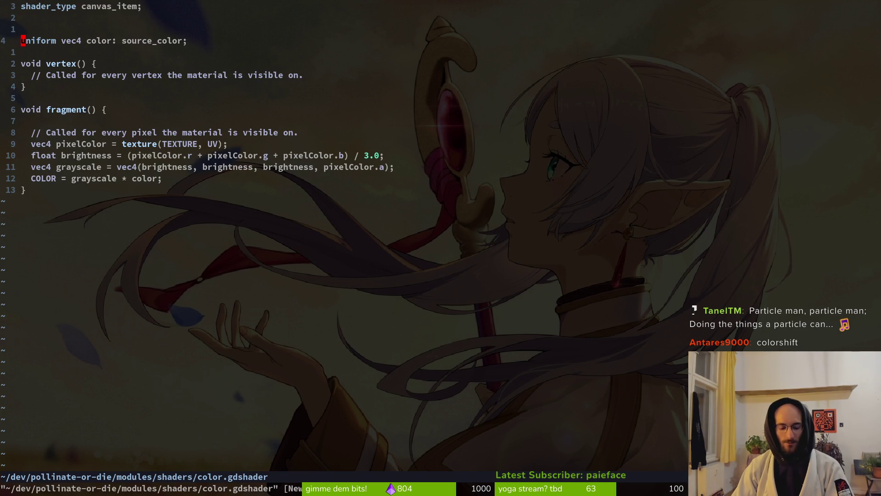
{"action": "type", "text": ":q"}
{"action": "key", "text": "Return"}
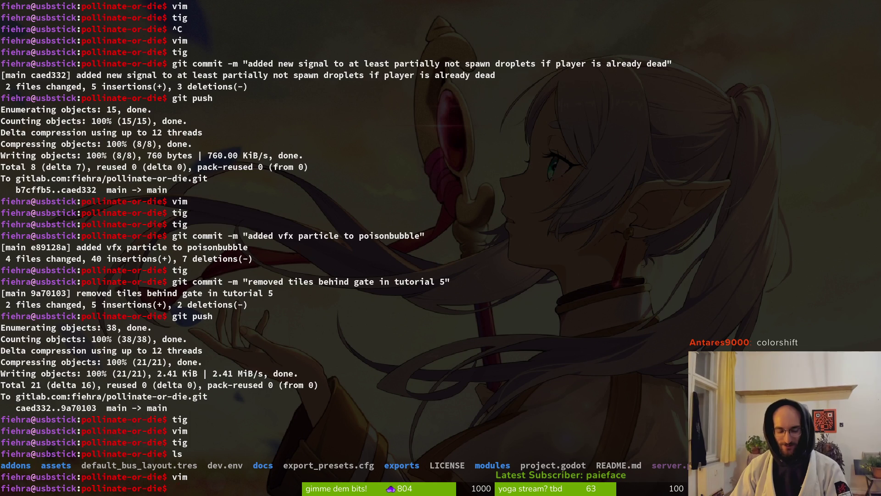
Step: In the shell, change into modules/shaders and list its files
{"action": "type", "text": "ls"}
{"action": "key", "text": "Return"}
{"action": "type", "text": "cd modules/"}
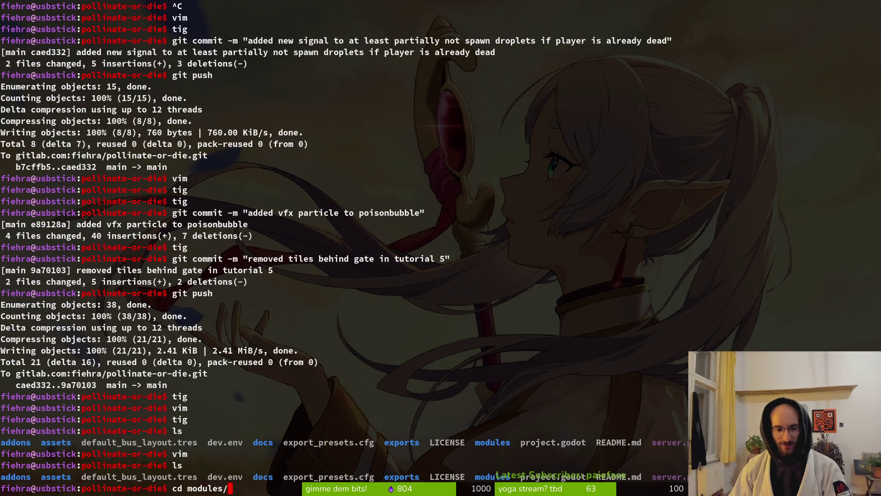
{"action": "key", "text": "Return"}
{"action": "type", "text": "ls"}
{"action": "key", "text": "Return"}
{"action": "type", "text": "cd shaders/"}
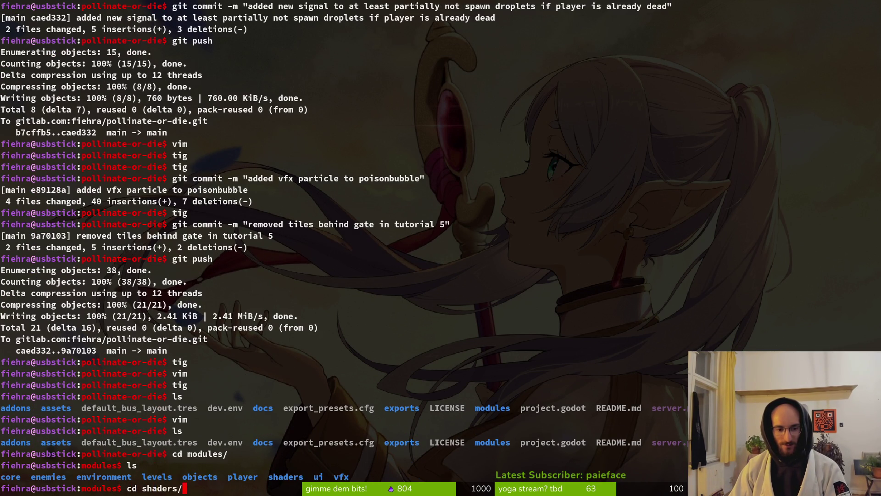
{"action": "key", "text": "Return"}
Step: Rename color.gdshader to colorshift.gdshader, verify it, and return to the project root
{"action": "type", "text": "ls"}
{"action": "key", "text": "Return"}
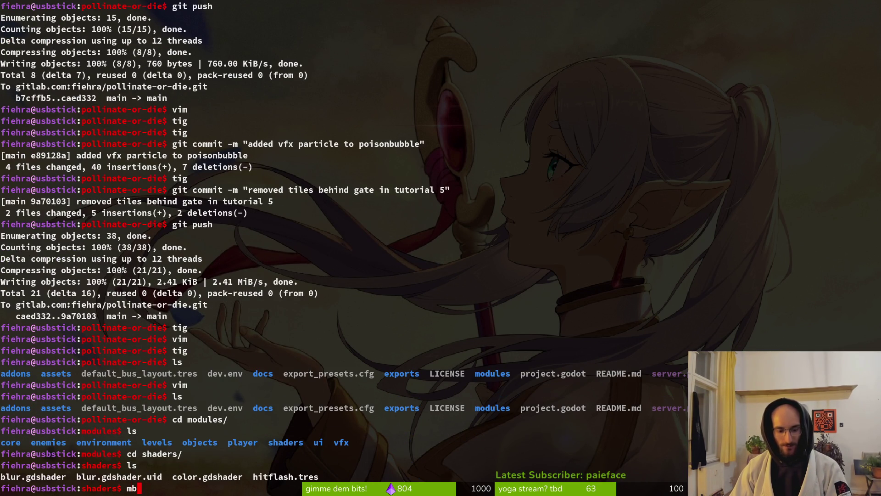
{"action": "key", "text": "Tab"}
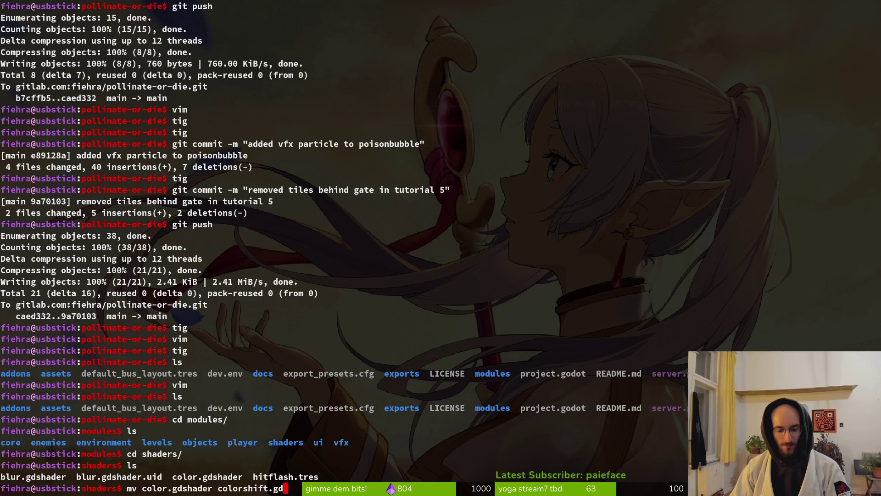
{"action": "key", "text": "Return"}
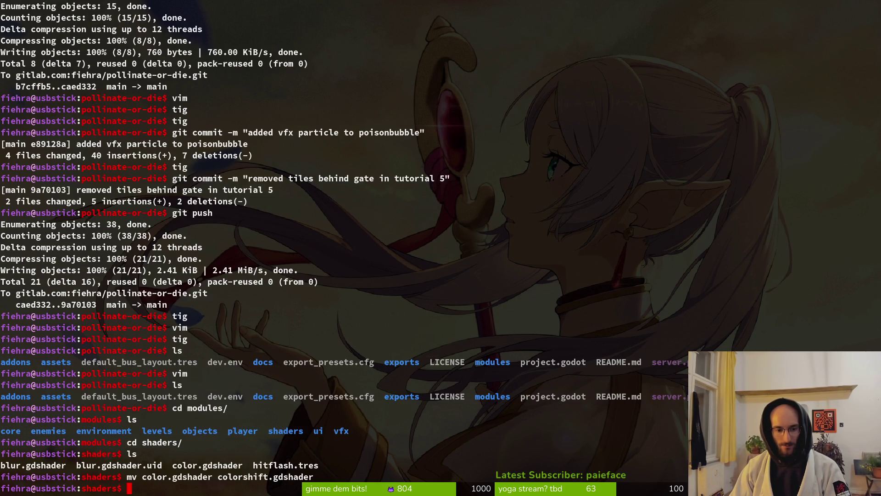
{"action": "type", "text": "ls"}
{"action": "key", "text": "Return"}
{"action": "type", "text": "cd"}
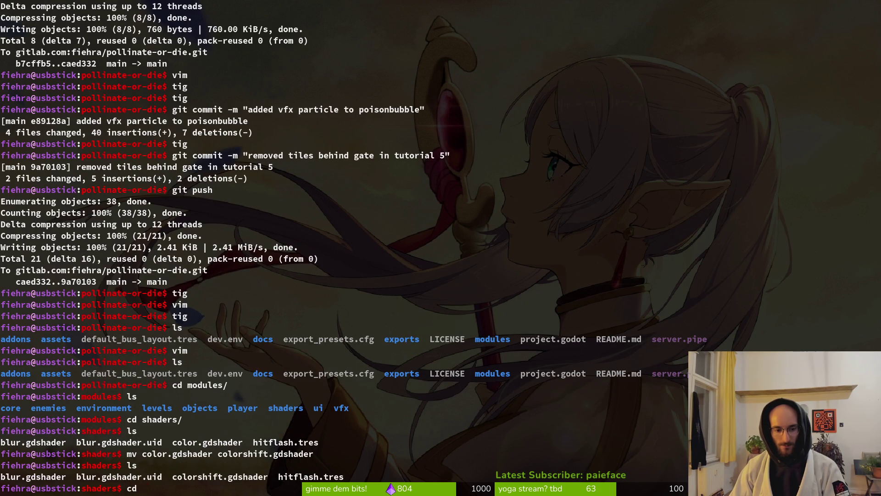
{"action": "type", "text": ".."}
{"action": "key", "text": "Return"}
{"action": "type", "text": ".."}
{"action": "key", "text": "Return"}
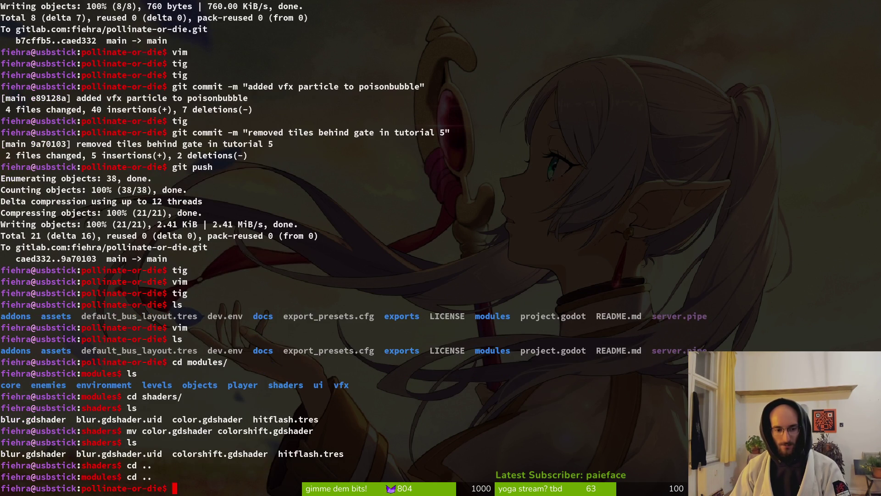
Step: Quick Load colorshift.gdshader into the GPUParticles2D material's shader slot
{"action": "key", "text": "alt+Tab"}
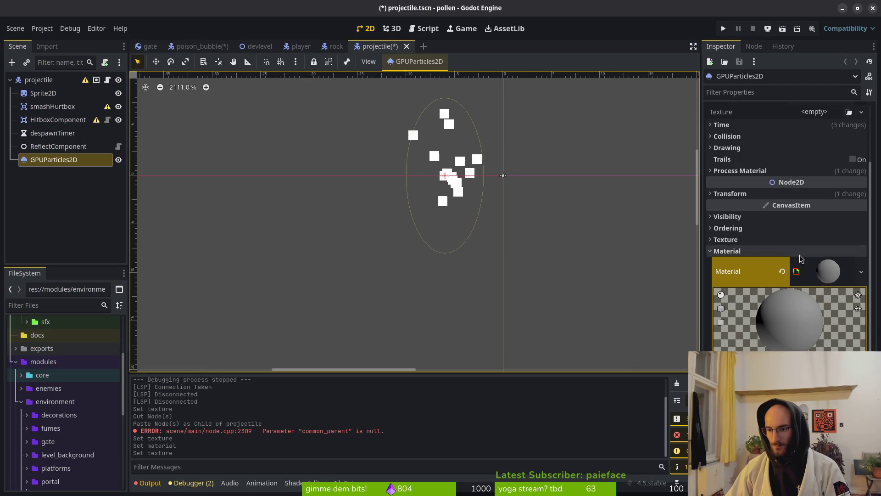
{"action": "left_click", "coordinate": [862, 272]}
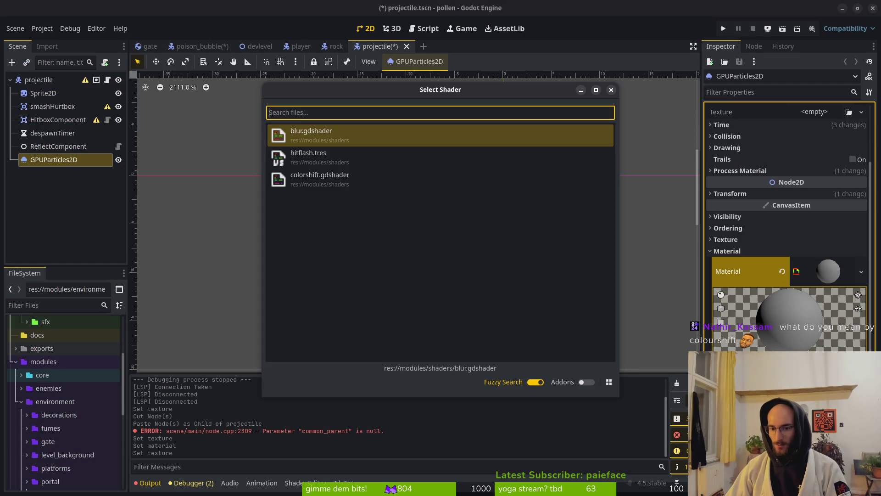
{"action": "left_click", "coordinate": [336, 179]}
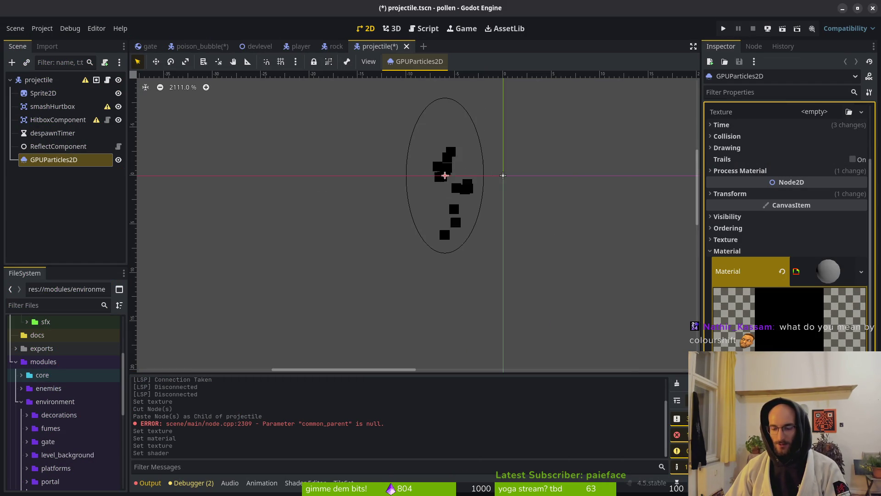
{"action": "key", "text": "alt+Tab"}
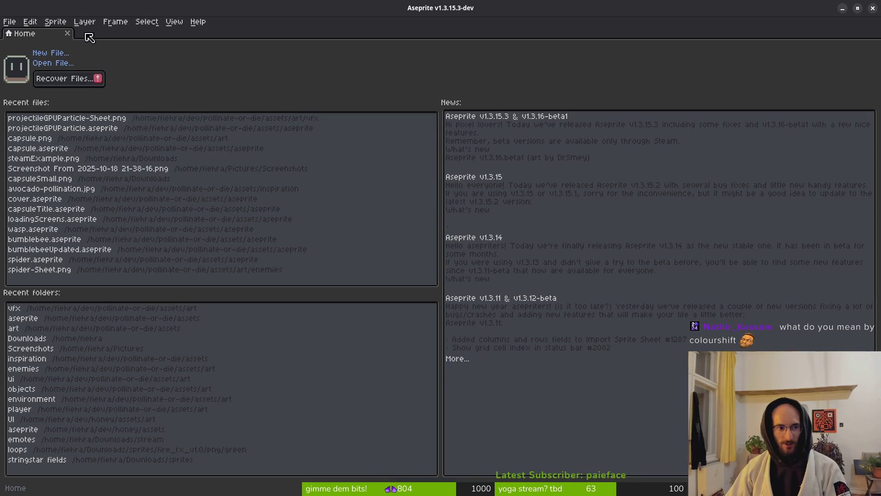
Step: Open the projectileGPUParticle sprite, pick the orange swatch, and preview its animation frames
{"action": "left_click", "coordinate": [39, 128]}
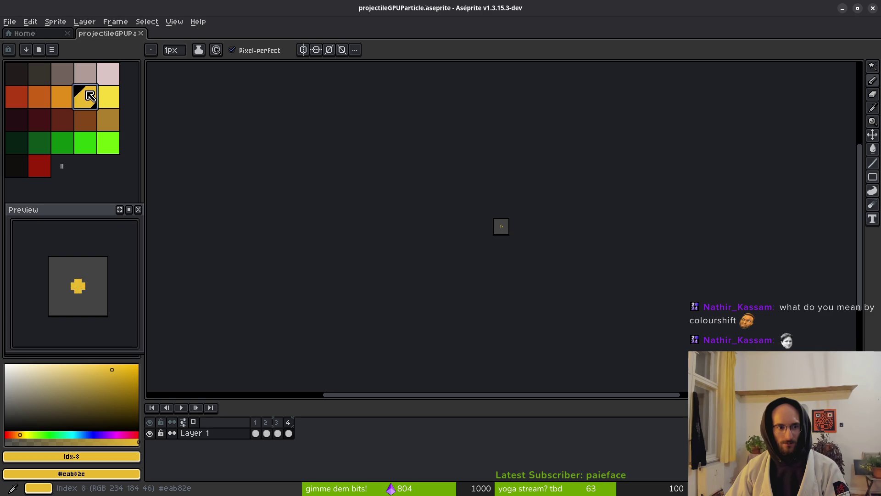
{"action": "left_click", "coordinate": [19, 34]}
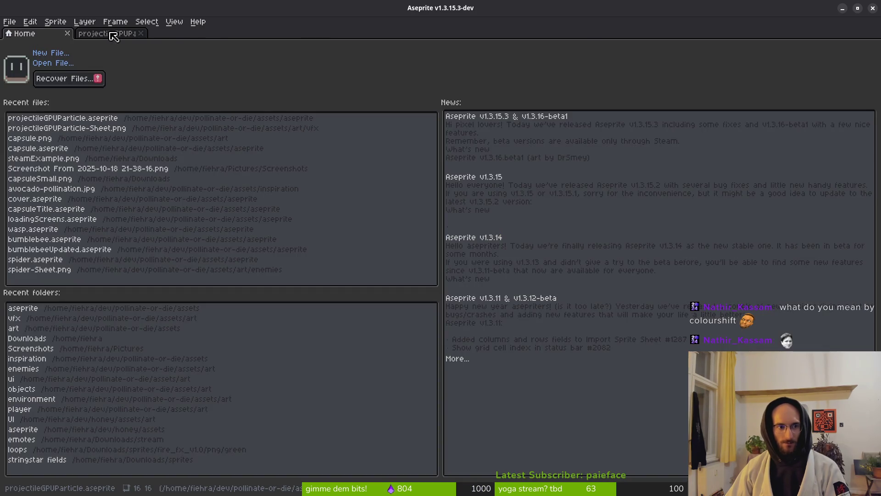
{"action": "left_click", "coordinate": [114, 34]}
{"action": "left_click", "coordinate": [43, 34]}
{"action": "left_click", "coordinate": [105, 33]}
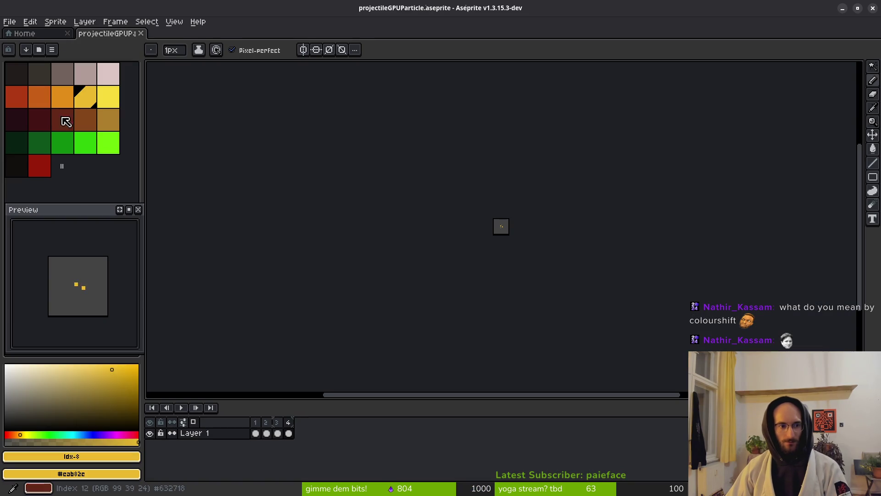
{"action": "left_click", "coordinate": [64, 101]}
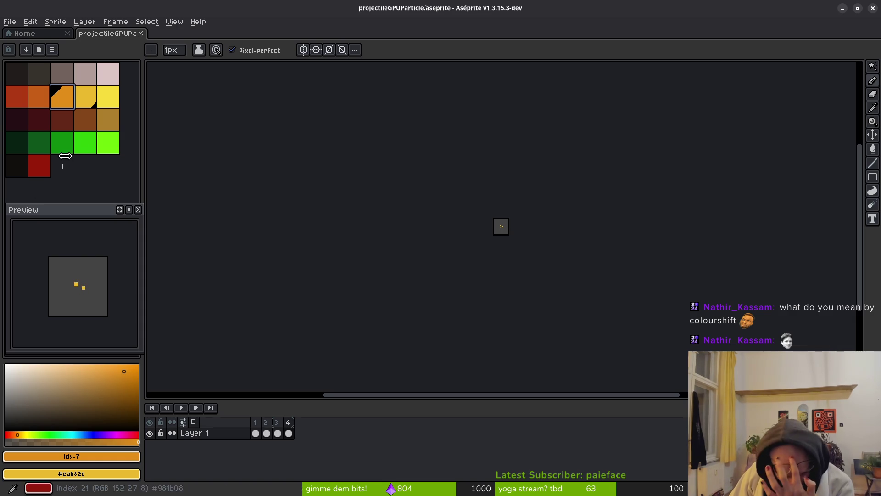
{"action": "scroll", "coordinate": [514, 224], "scroll_direction": "up", "scroll_amount": 5}
{"action": "scroll", "coordinate": [376, 225], "scroll_direction": "up", "scroll_amount": 6}
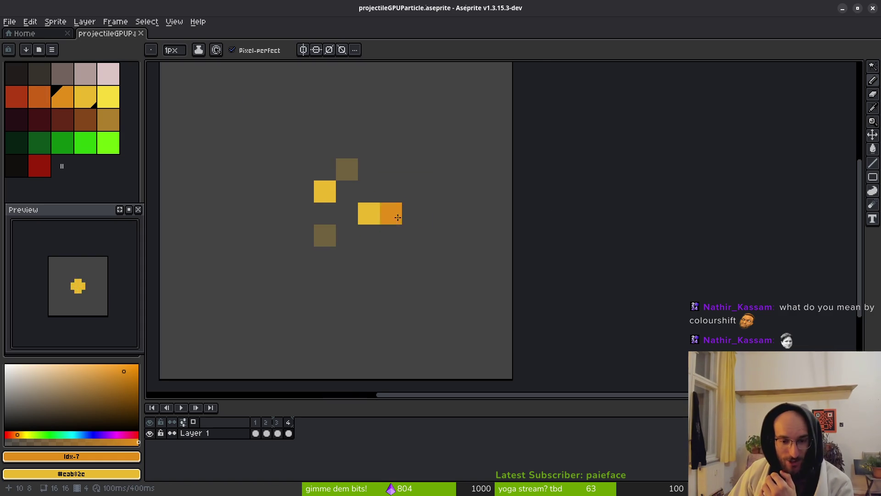
{"action": "left_click", "coordinate": [267, 434]}
{"action": "key", "text": "Return"}
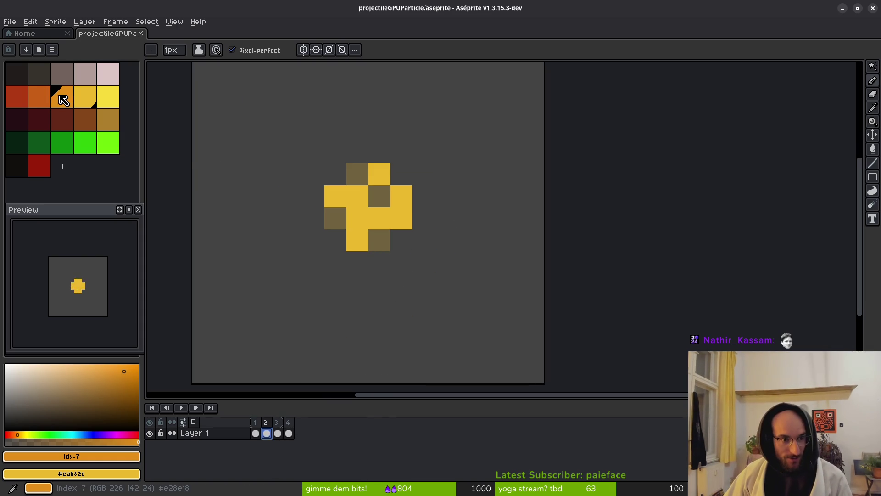
{"action": "scroll", "coordinate": [389, 209], "scroll_direction": "up", "scroll_amount": 1}
Step: Paint Bucket the sprite's yellow pixels orange and darker orange, and some red
{"action": "key", "text": "g"}
{"action": "left_click", "coordinate": [355, 225]}
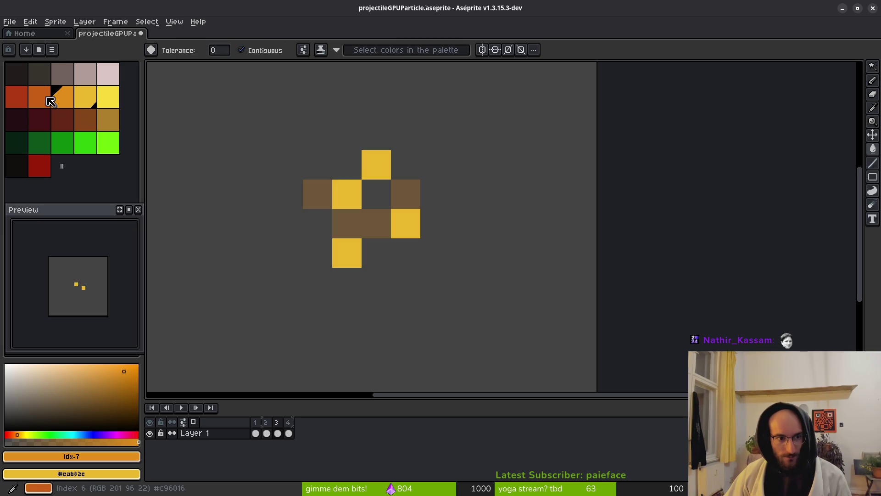
{"action": "left_click", "coordinate": [40, 96]}
{"action": "left_click", "coordinate": [376, 164]}
{"action": "left_click", "coordinate": [344, 194]}
{"action": "left_click", "coordinate": [406, 223]}
{"action": "left_click", "coordinate": [354, 248]}
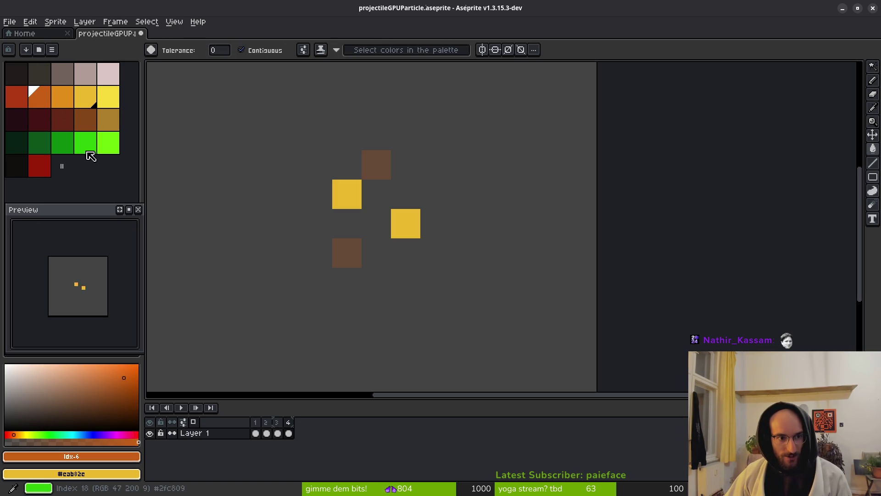
{"action": "left_click", "coordinate": [17, 97]}
{"action": "left_click", "coordinate": [346, 193]}
{"action": "left_click", "coordinate": [405, 223]}
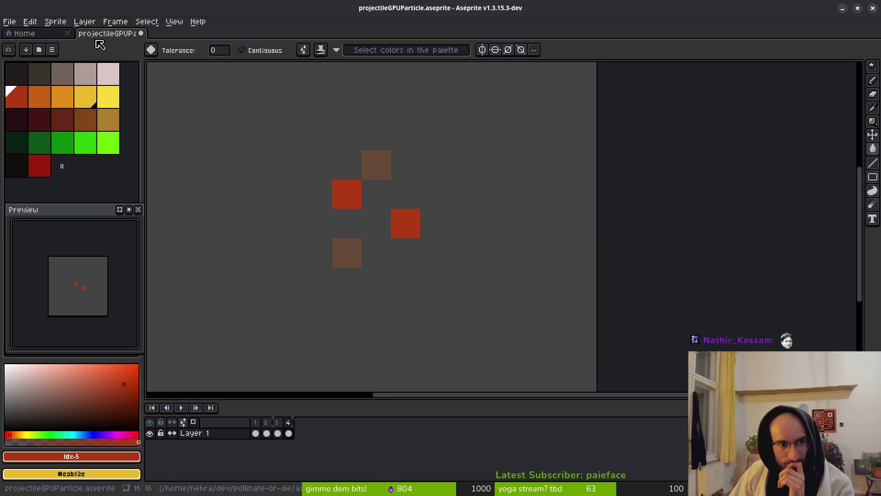
Step: Copy the yellow swatch's hex code eab82e from its colour popup
{"action": "key", "text": "alt+Tab"}
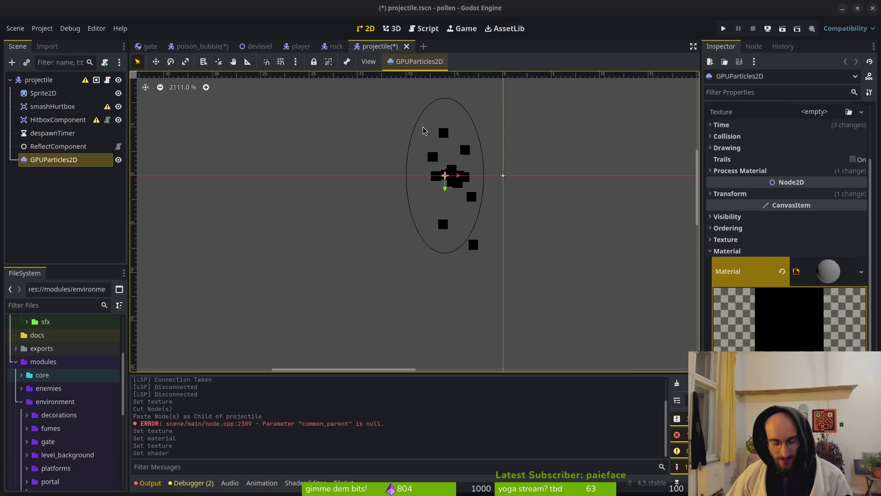
{"action": "key", "text": "alt+Tab"}
{"action": "left_click", "coordinate": [85, 96]}
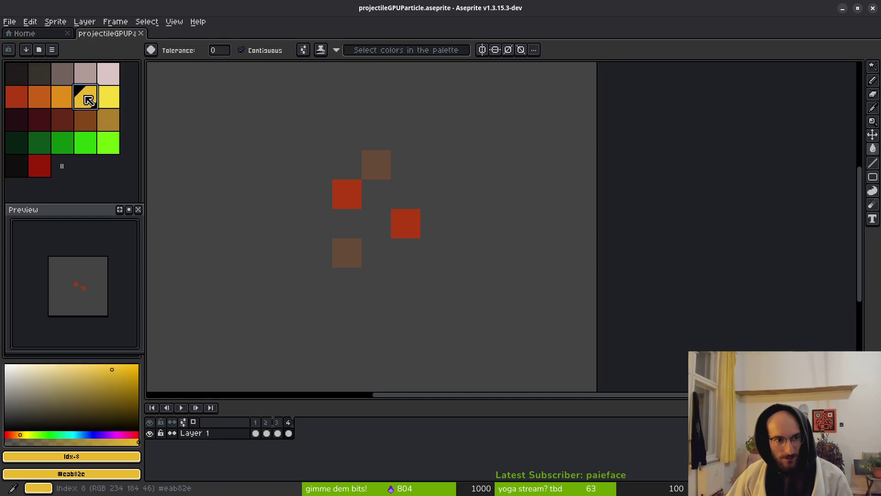
{"action": "left_click", "coordinate": [71, 456]}
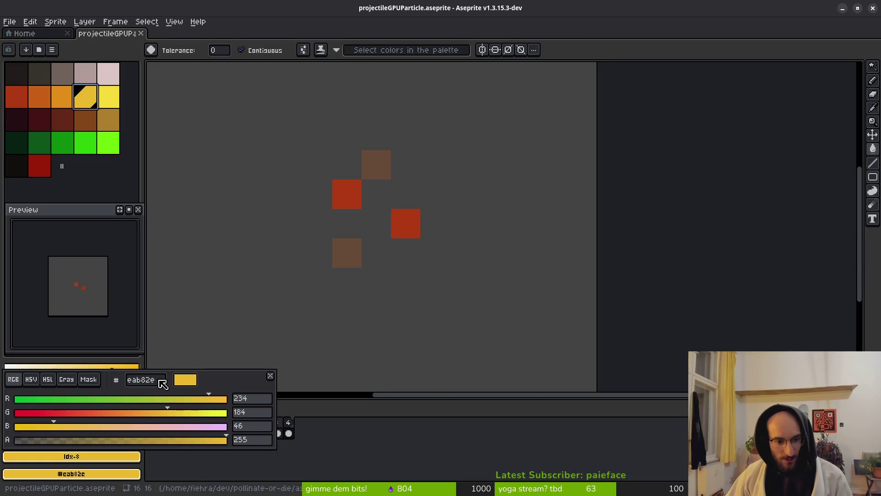
{"action": "left_click", "coordinate": [160, 381]}
{"action": "key", "text": "Tab"}
{"action": "left_click", "coordinate": [189, 362]}
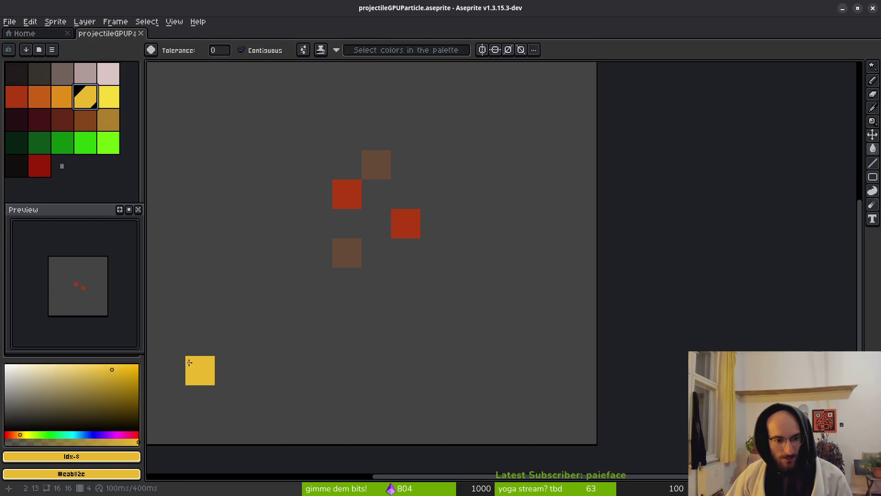
{"action": "key", "text": "alt+Tab"}
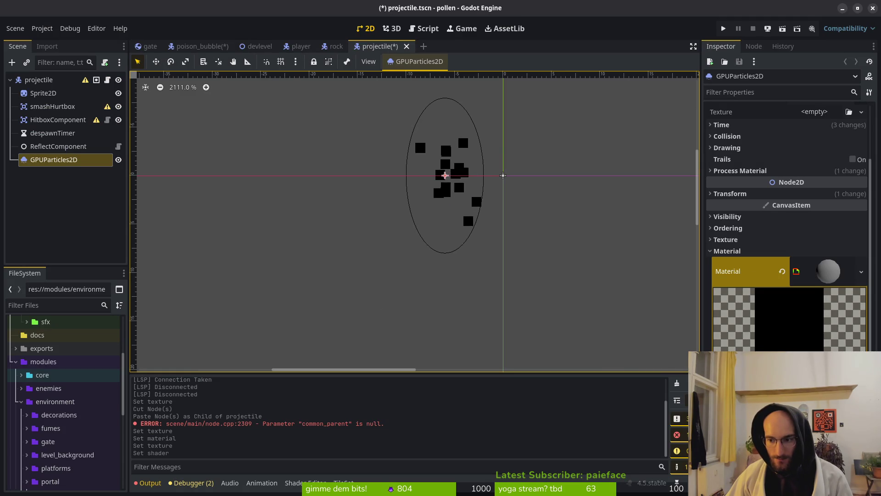
Step: Set the particle shader colour to eab82e, save, then undo back to black
{"action": "left_click", "coordinate": [797, 349]}
{"action": "type", "text": "eab82e"}
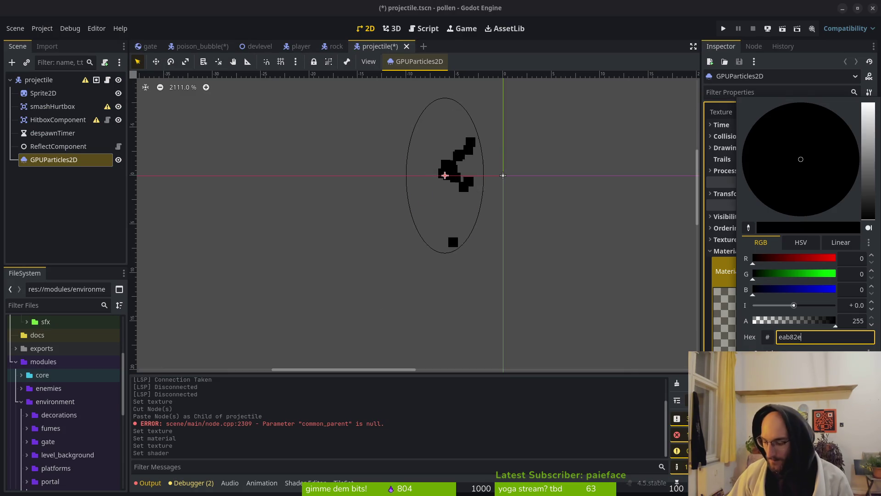
{"action": "key", "text": "Return"}
{"action": "key", "text": "ctrl+s"}
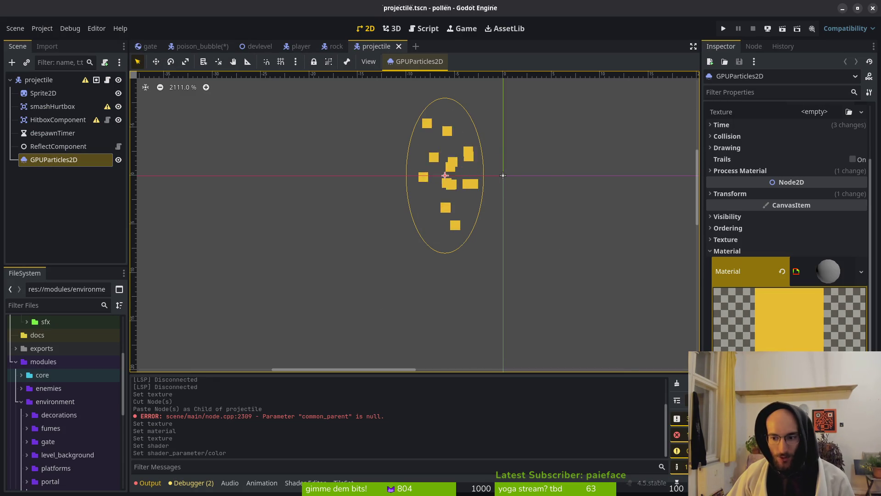
{"action": "key", "text": "ctrl+z"}
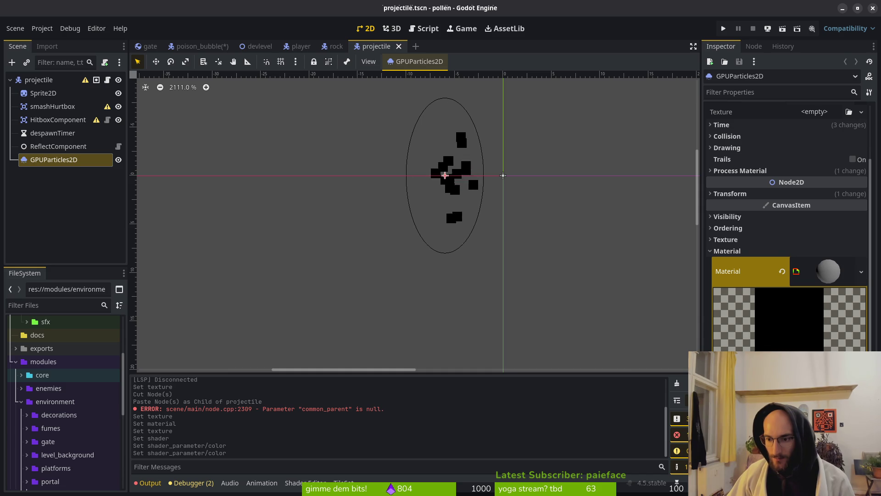
Step: Compare with the poison_bubble particle material, then save the projectile scene again
{"action": "left_click", "coordinate": [727, 251]}
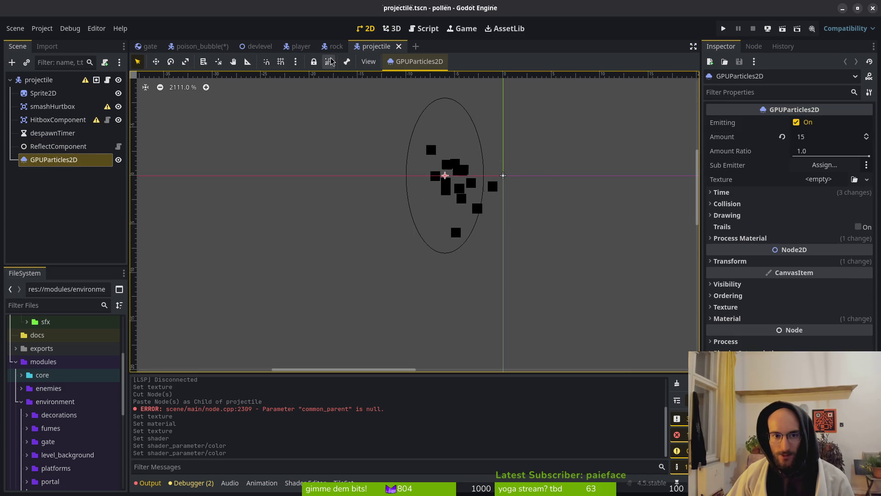
{"action": "left_click", "coordinate": [199, 46]}
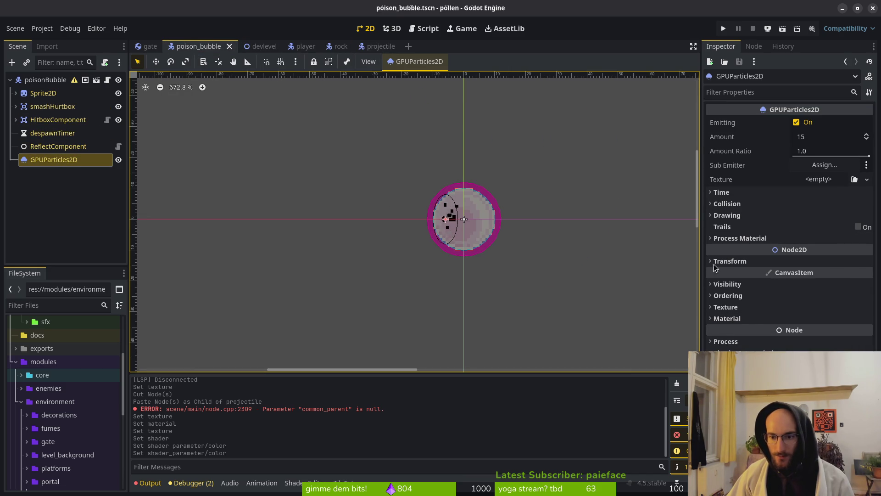
{"action": "left_click", "coordinate": [738, 320]}
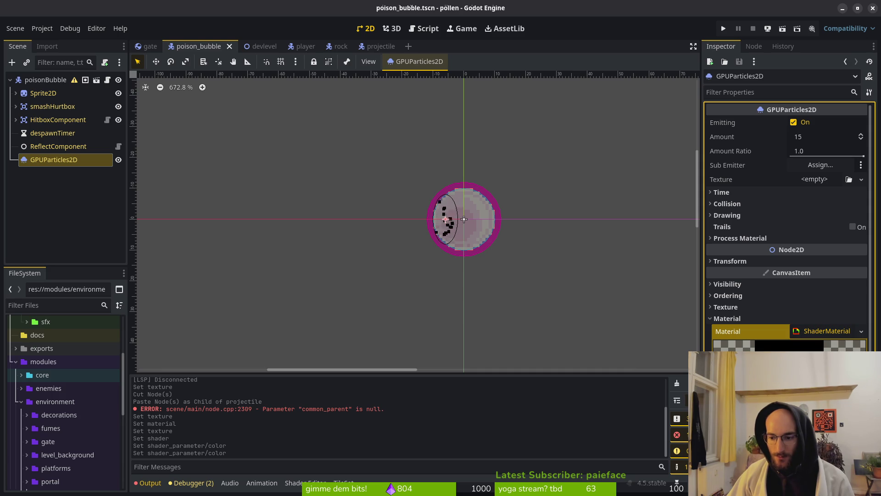
{"action": "left_click", "coordinate": [378, 43]}
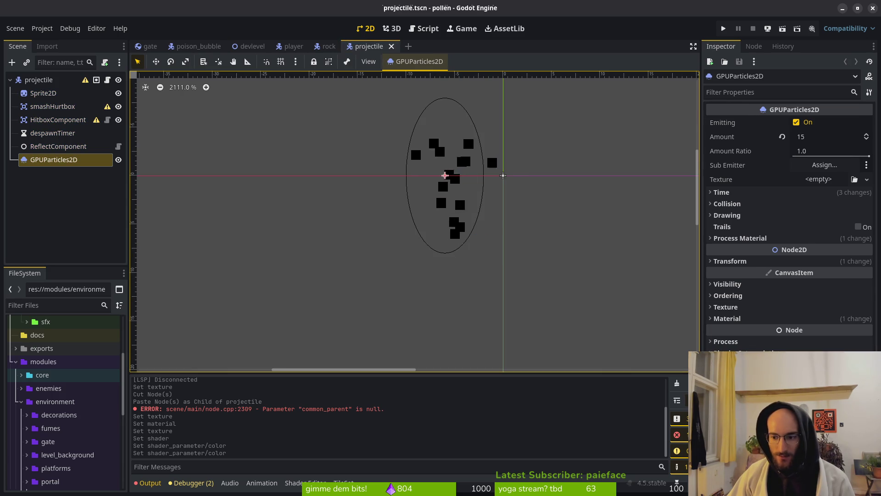
{"action": "left_click", "coordinate": [329, 46]}
{"action": "left_click", "coordinate": [369, 46]}
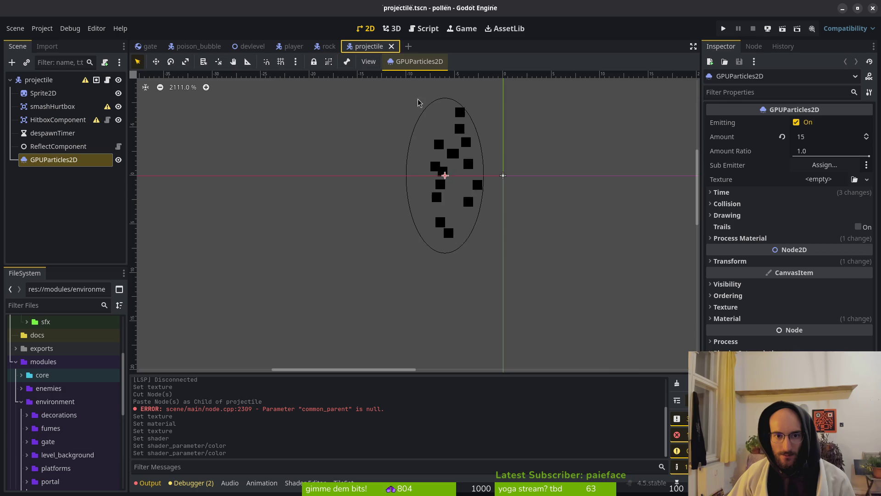
{"action": "left_click", "coordinate": [772, 320]}
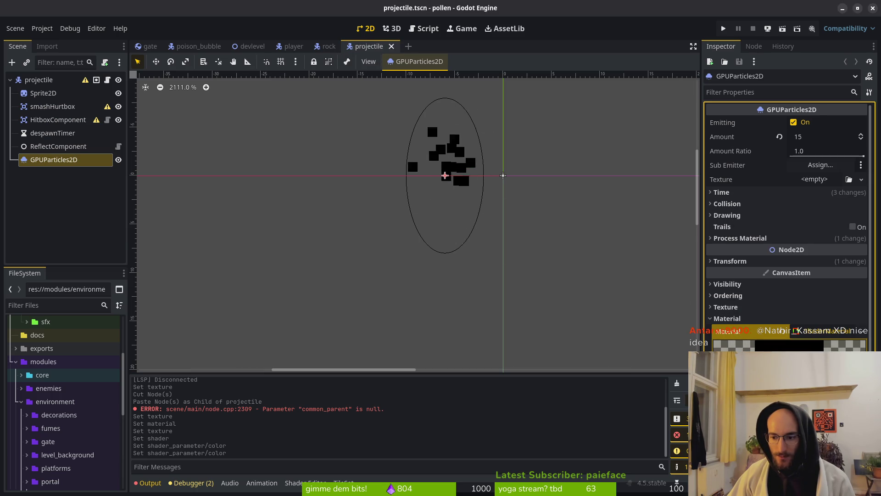
{"action": "key", "text": "ctrl+s"}
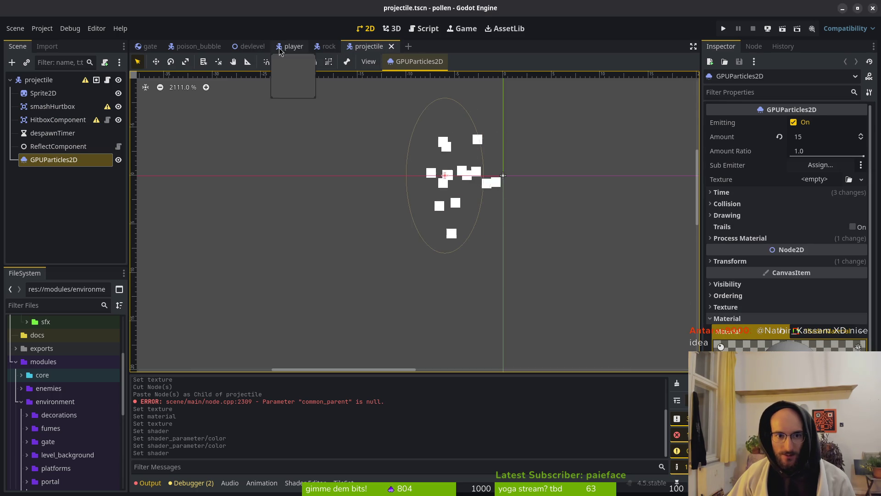
Step: Paste the material onto the poison_bubble particles and assign the colorshift shader
{"action": "left_click", "coordinate": [196, 46]}
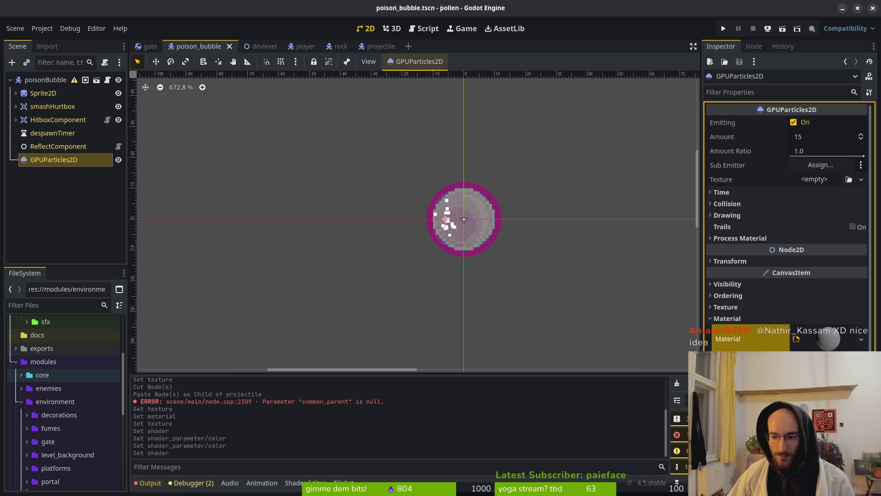
{"action": "left_click", "coordinate": [381, 46]}
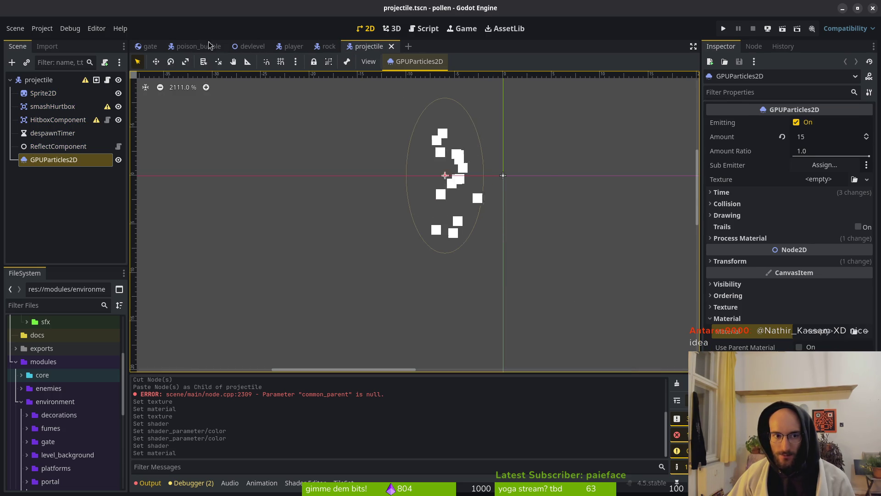
{"action": "left_click", "coordinate": [198, 46]}
{"action": "left_click", "coordinate": [820, 330]}
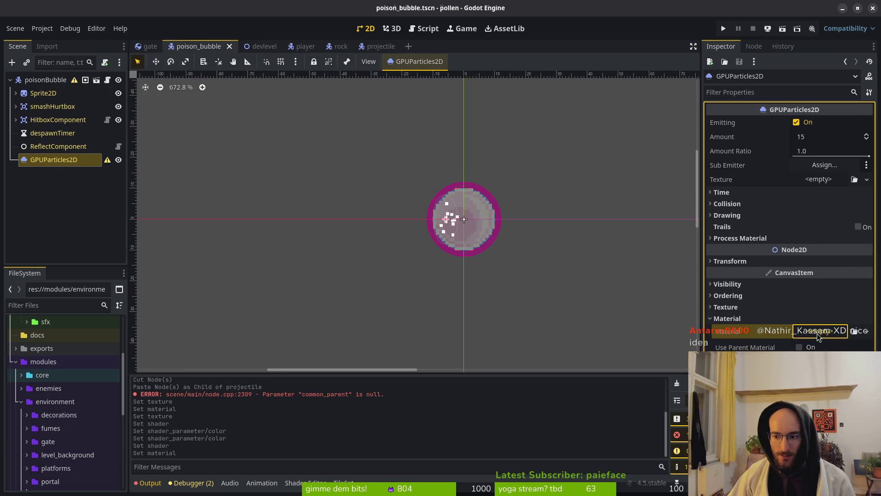
{"action": "key", "text": "ctrl+v"}
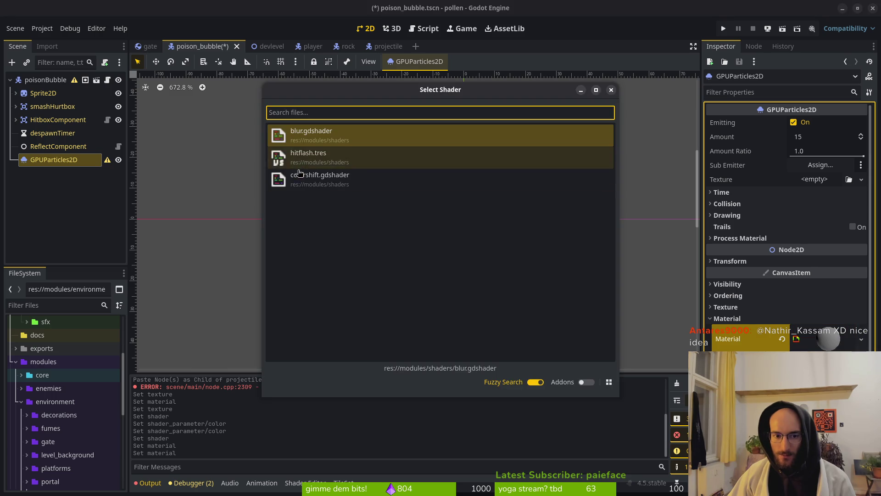
{"action": "key", "text": "Return"}
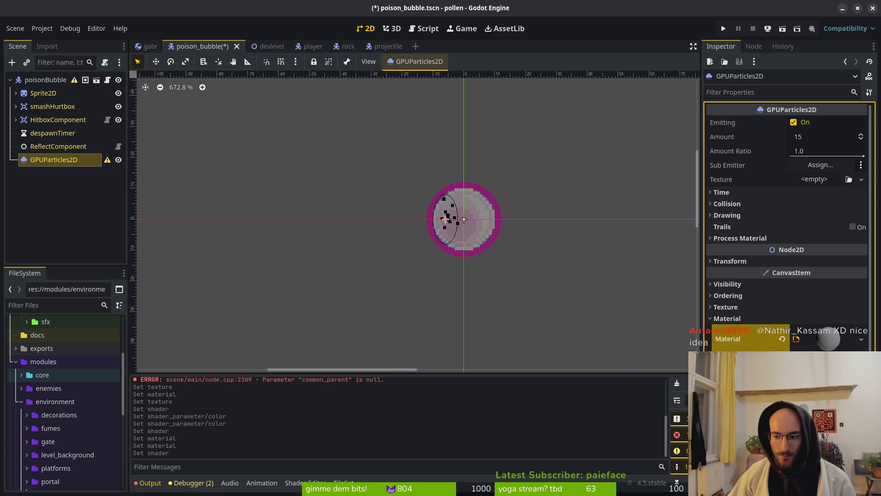
Step: Make the bubble shader colour yellow, save poison_bubble, and zoom the viewport out
{"action": "left_click", "coordinate": [826, 361]}
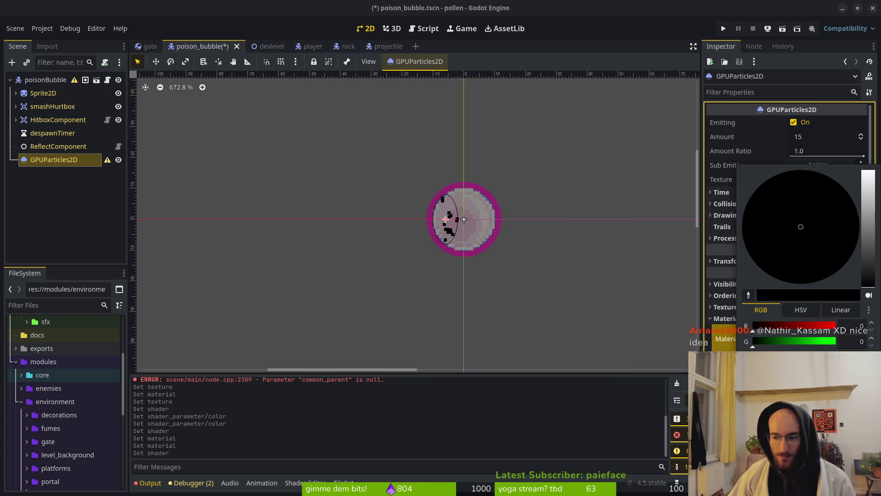
{"action": "left_click", "coordinate": [651, 253]}
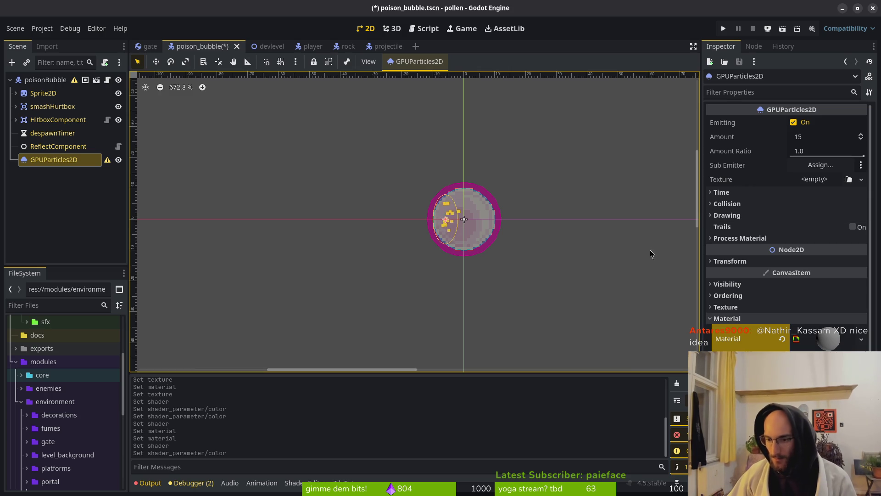
{"action": "key", "text": "ctrl+s"}
{"action": "scroll", "coordinate": [474, 242], "scroll_direction": "down", "scroll_amount": 1}
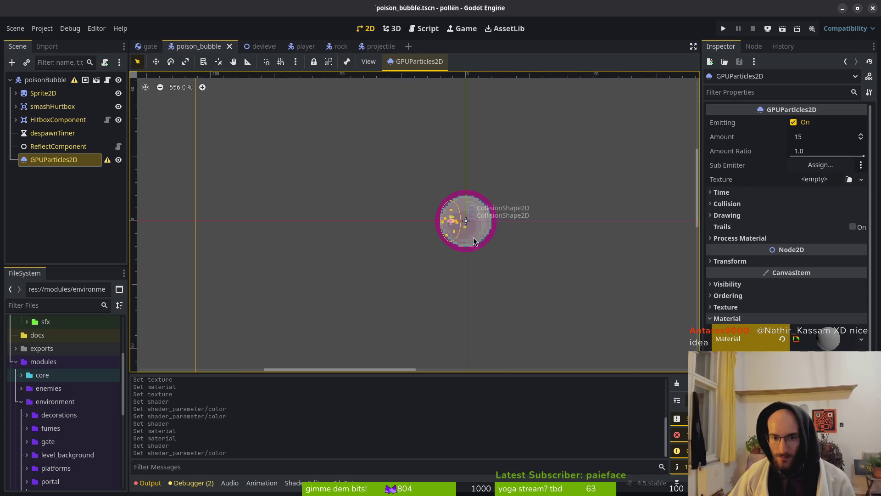
{"action": "scroll", "coordinate": [474, 242], "scroll_direction": "down", "scroll_amount": 3}
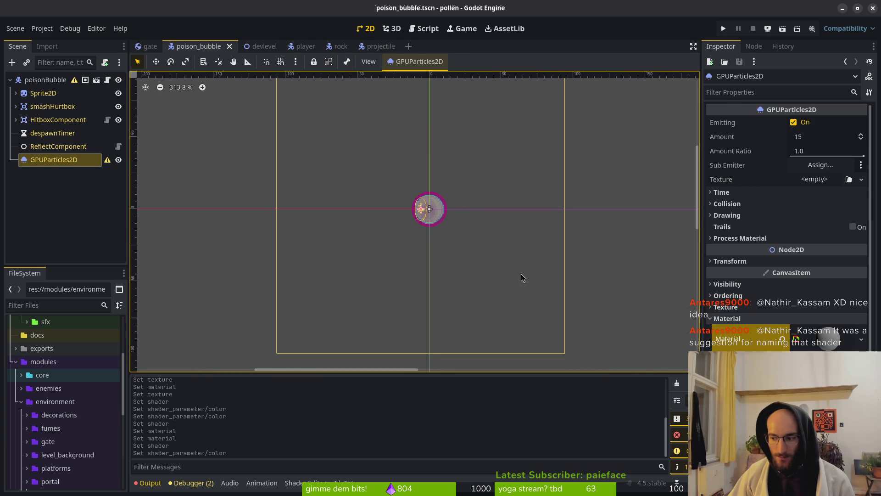
Step: Run the project and play from the title menu through the tutorial into the cave
{"action": "left_click", "coordinate": [723, 29]}
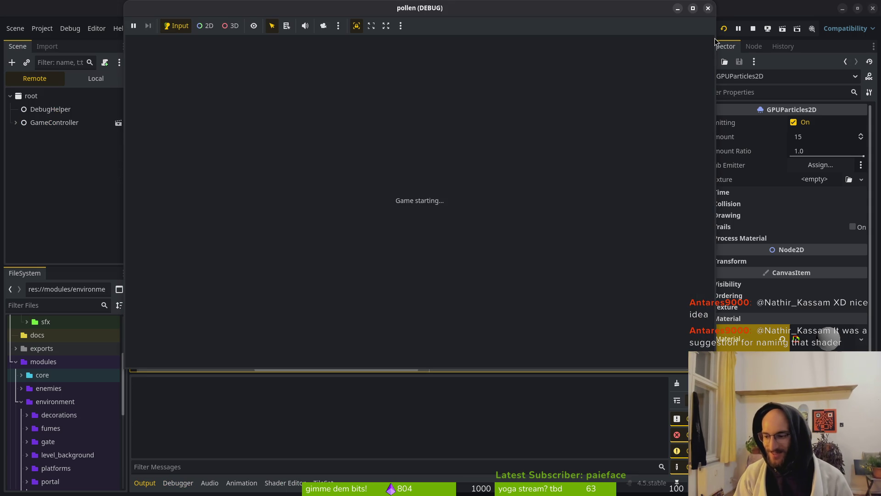
{"action": "key", "text": "Return"}
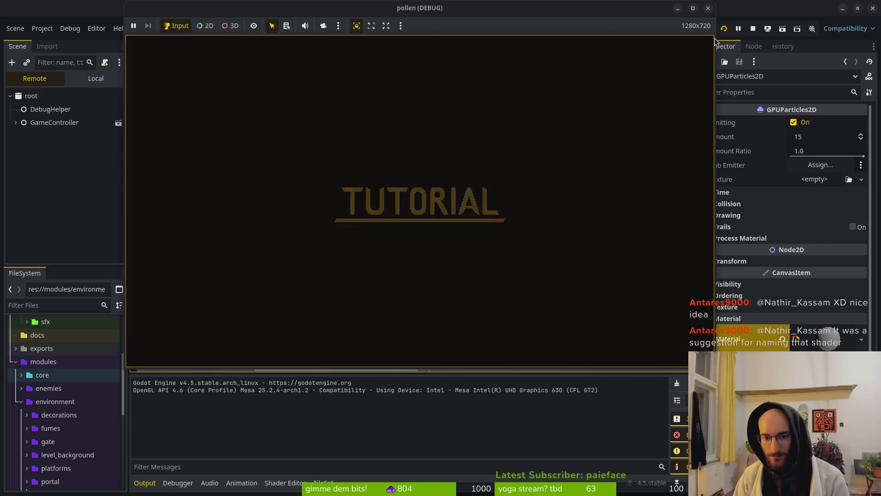
{"action": "key", "text": "Right"}
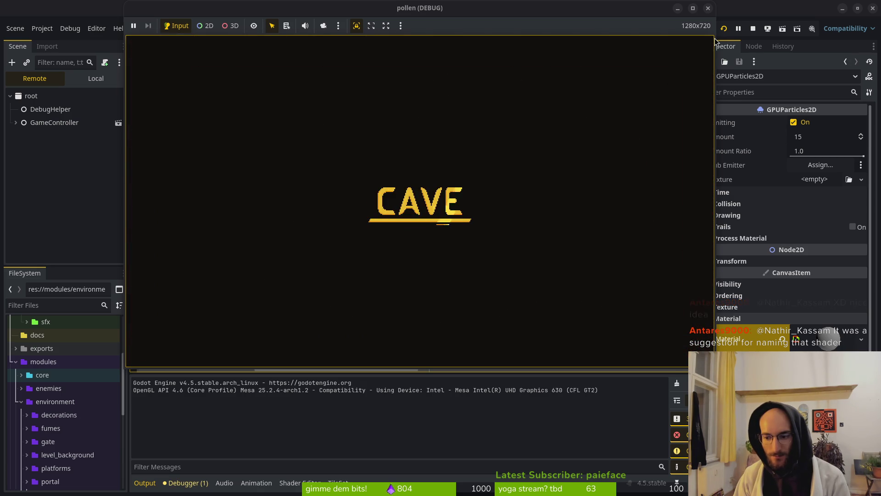
{"action": "key", "text": "Left"}
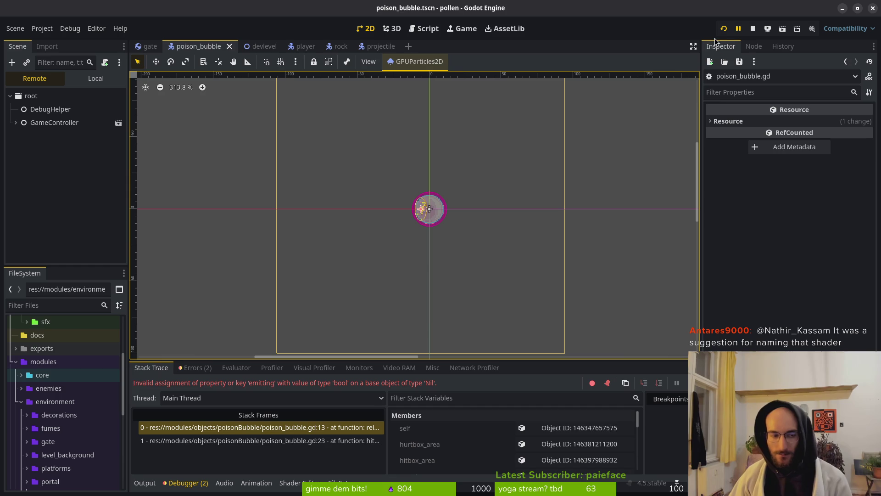
Step: Set the poisonBubble root's Particle Vfx property to its GPUParticles2D node
{"action": "left_click", "coordinate": [379, 46]}
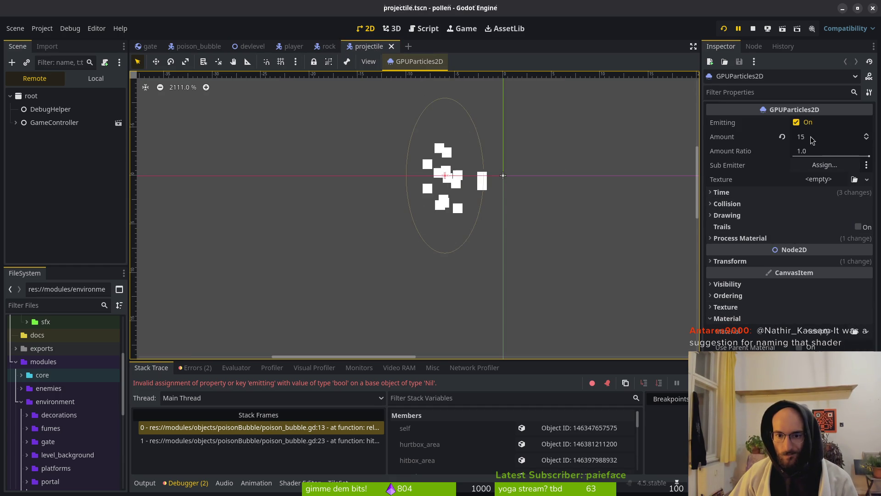
{"action": "scroll", "coordinate": [514, 207], "scroll_direction": "down", "scroll_amount": 3}
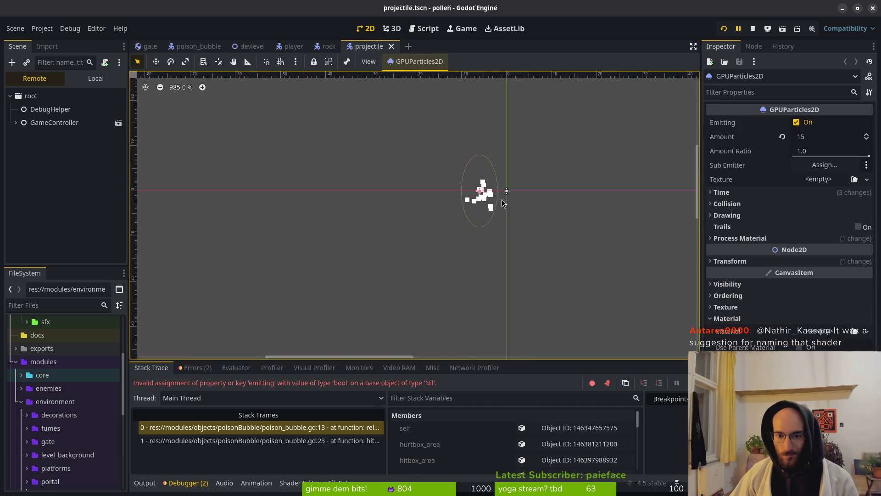
{"action": "scroll", "coordinate": [449, 225], "scroll_direction": "down", "scroll_amount": 1}
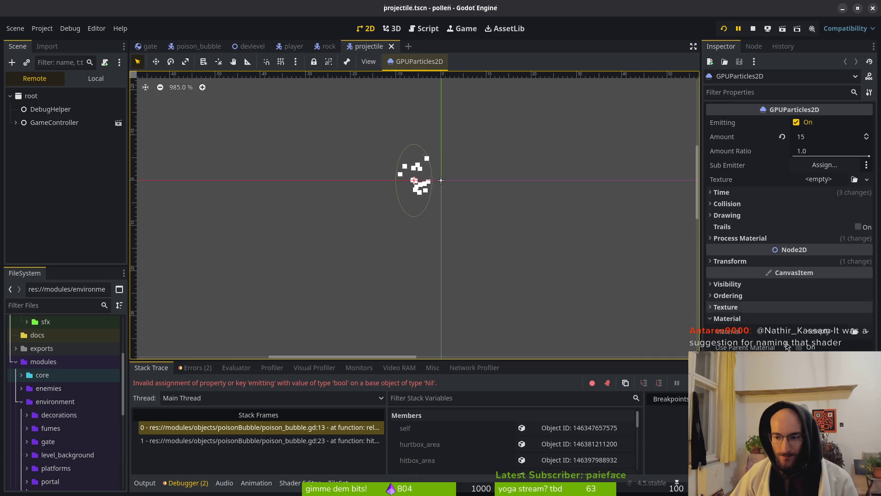
{"action": "left_click", "coordinate": [734, 318]}
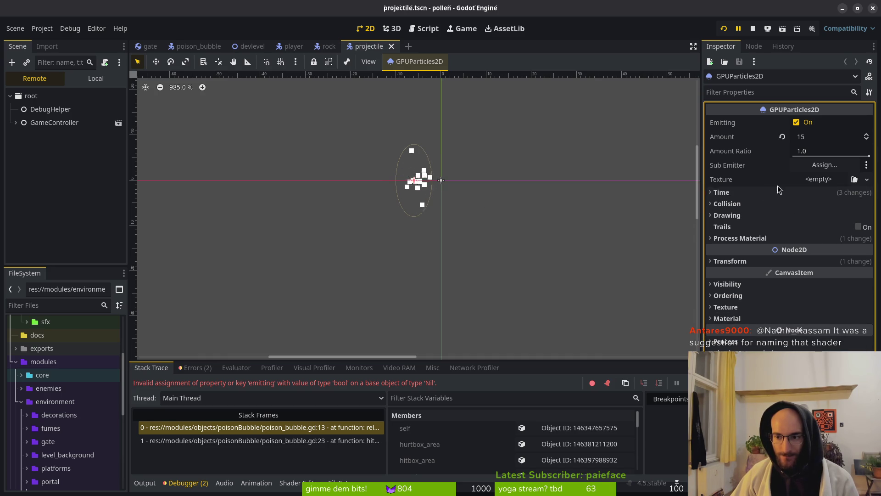
{"action": "left_click", "coordinate": [316, 47]}
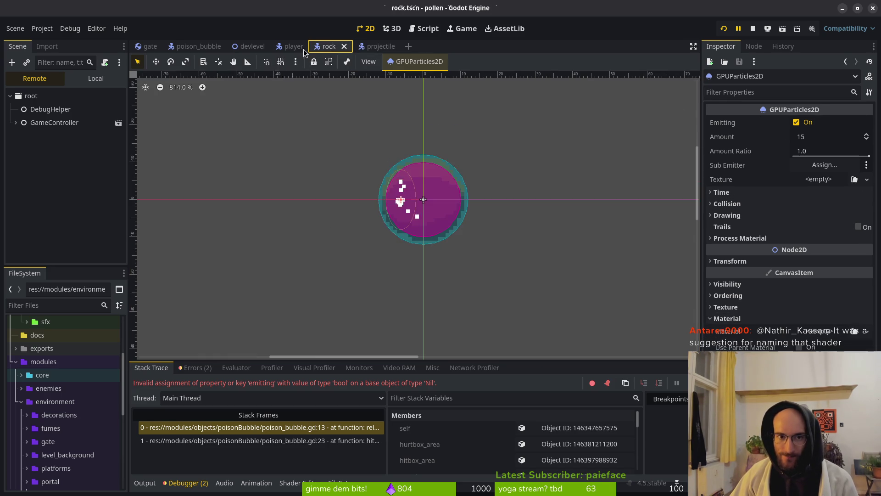
{"action": "left_click", "coordinate": [294, 47]}
{"action": "left_click", "coordinate": [195, 46]}
{"action": "left_click", "coordinate": [96, 78]}
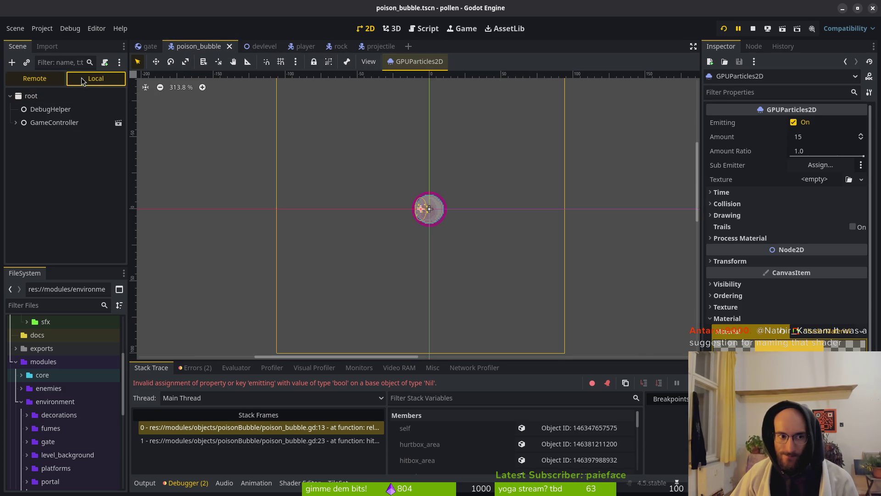
{"action": "left_click", "coordinate": [46, 96]}
{"action": "left_click", "coordinate": [821, 136]}
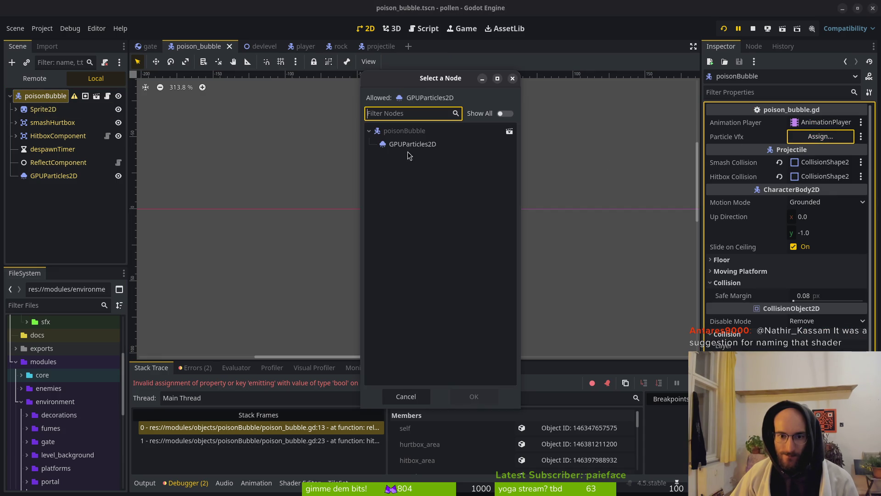
{"action": "left_click", "coordinate": [407, 142]}
{"action": "left_click", "coordinate": [465, 395]}
Step: Inspect the bubble GPUParticles2D's ParticleProcessMaterial spawn and velocity settings
{"action": "left_click", "coordinate": [46, 176]}
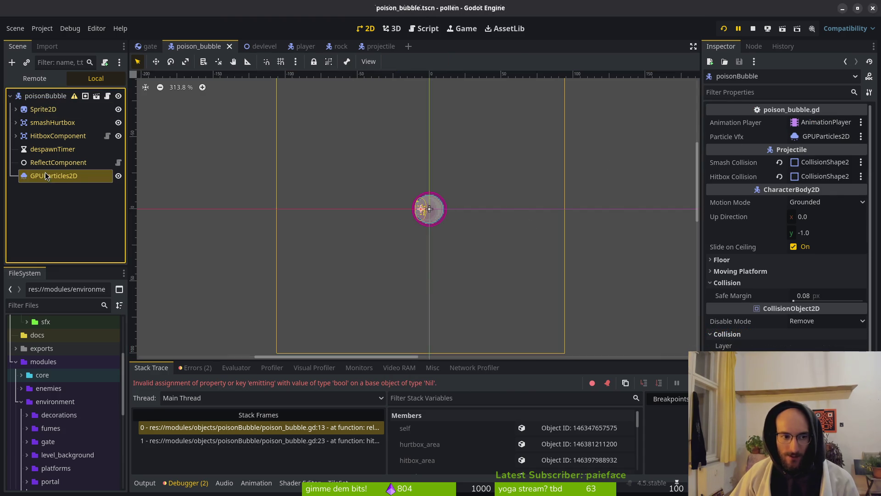
{"action": "left_click", "coordinate": [730, 318]}
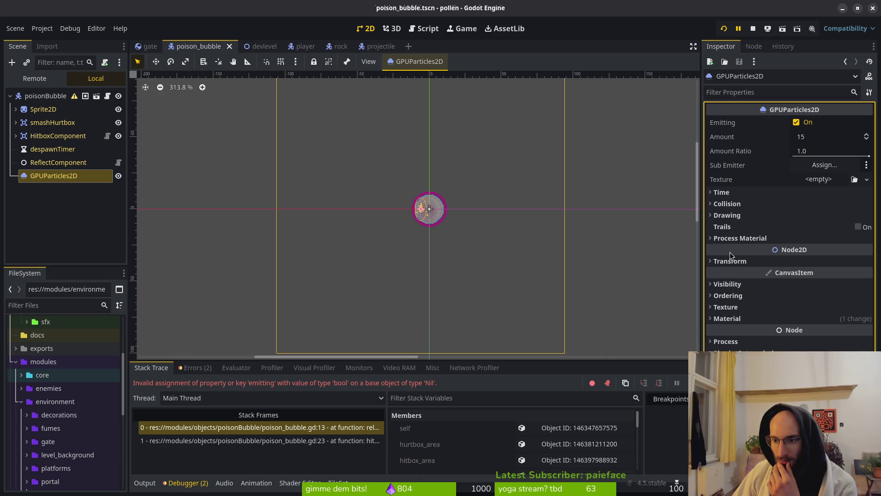
{"action": "left_click", "coordinate": [753, 238]}
{"action": "left_click", "coordinate": [822, 251]}
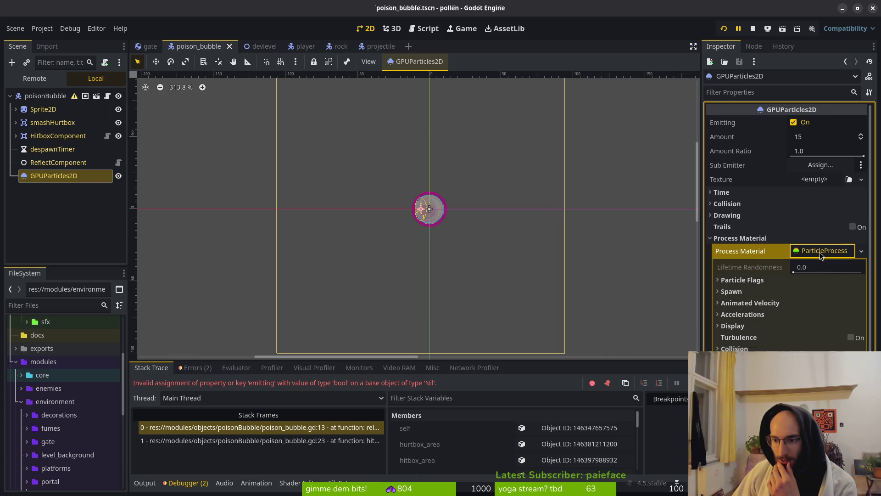
{"action": "left_click", "coordinate": [740, 294]}
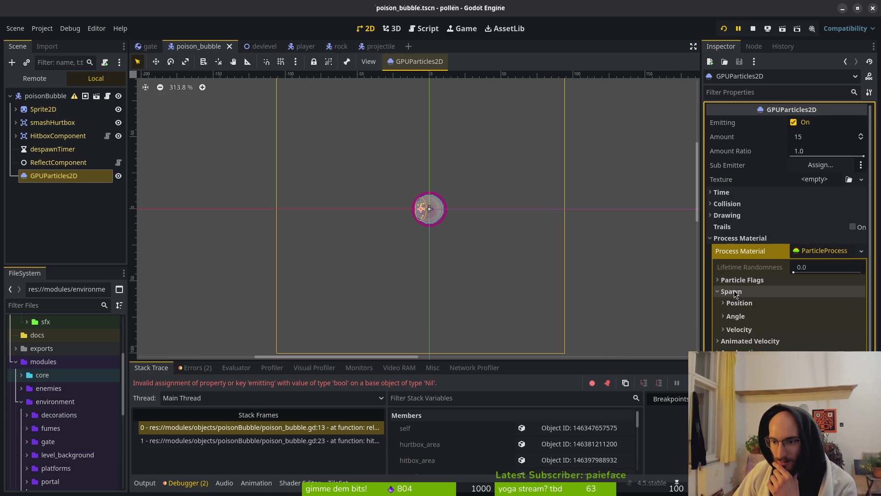
{"action": "left_click", "coordinate": [776, 330]}
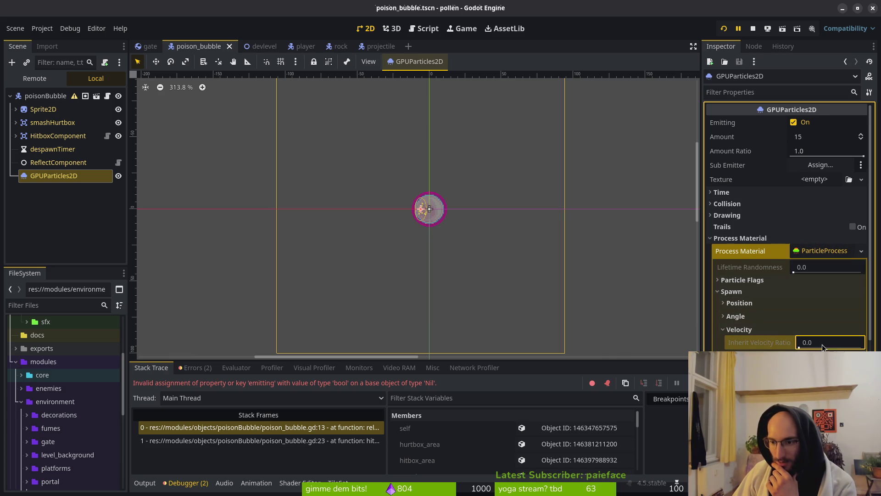
{"action": "left_click", "coordinate": [777, 330]}
{"action": "left_click", "coordinate": [735, 294]}
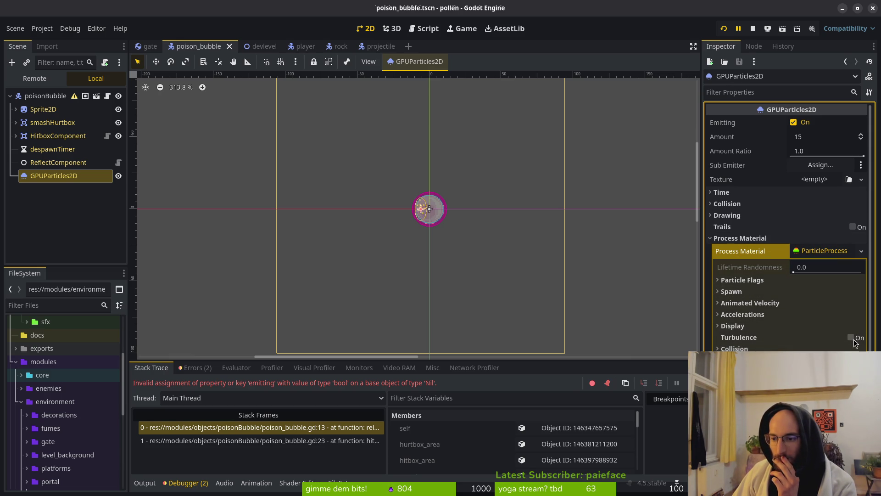
Step: Return to the projectile scene and expand ParticleProcess material down to Display > Scale
{"action": "left_click", "coordinate": [377, 46]}
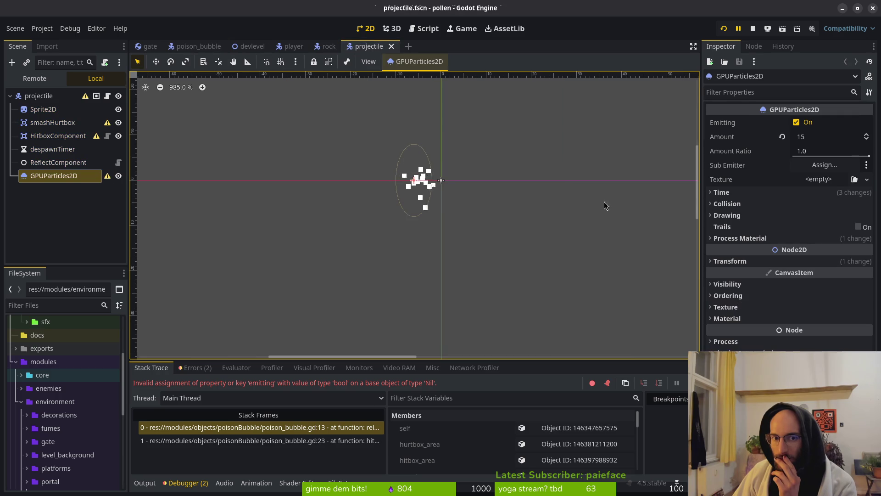
{"action": "left_click", "coordinate": [740, 238]}
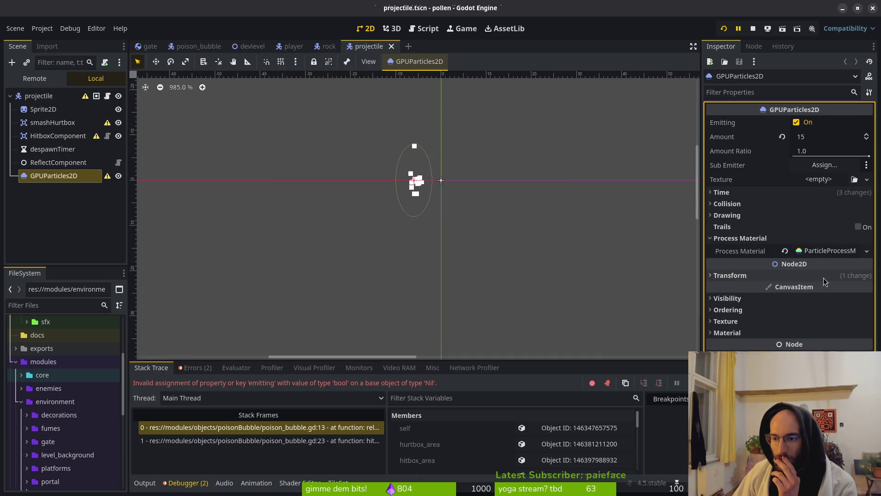
{"action": "left_click", "coordinate": [822, 250]}
{"action": "left_click", "coordinate": [734, 292]}
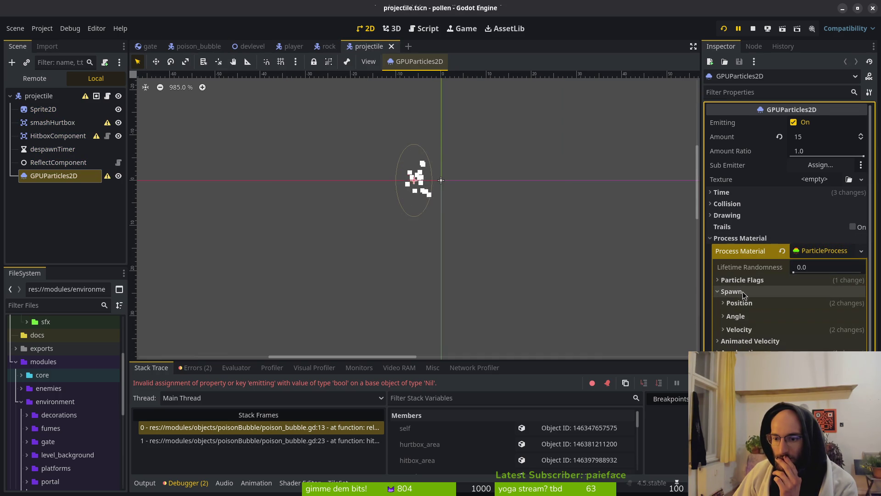
{"action": "left_click", "coordinate": [734, 292]}
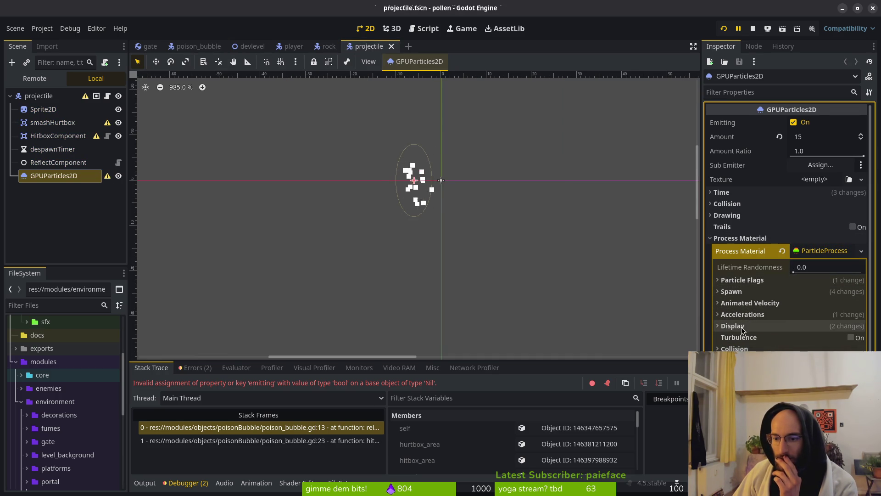
{"action": "left_click", "coordinate": [733, 326]}
{"action": "left_click", "coordinate": [740, 337]}
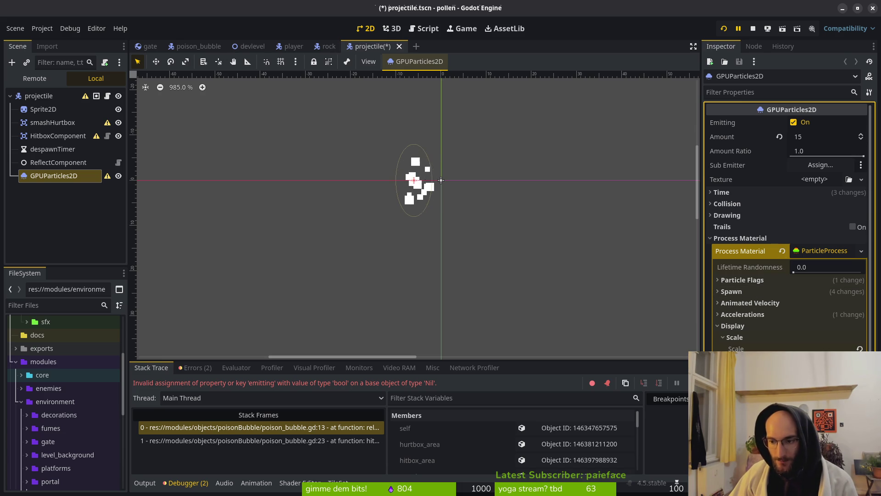
Step: Stop the game and expand the process material's Spawn > Velocity settings
{"action": "left_click", "coordinate": [754, 29]}
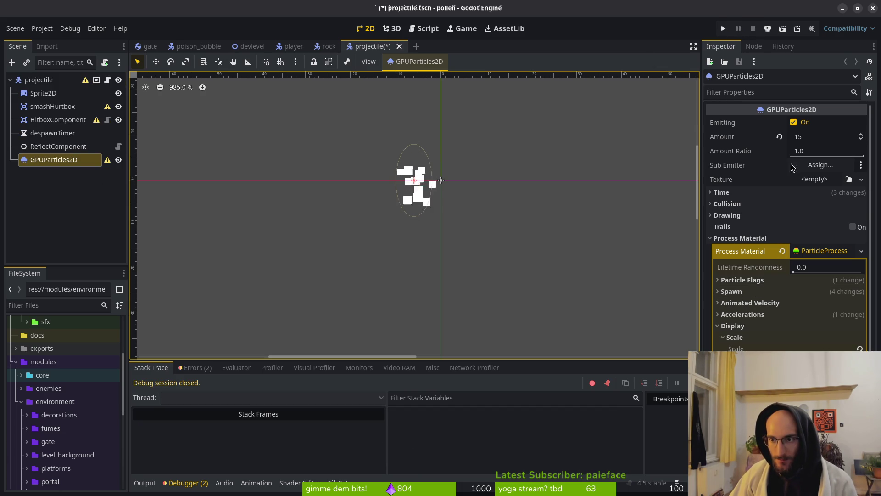
{"action": "left_click", "coordinate": [734, 239]}
{"action": "left_click", "coordinate": [734, 239]}
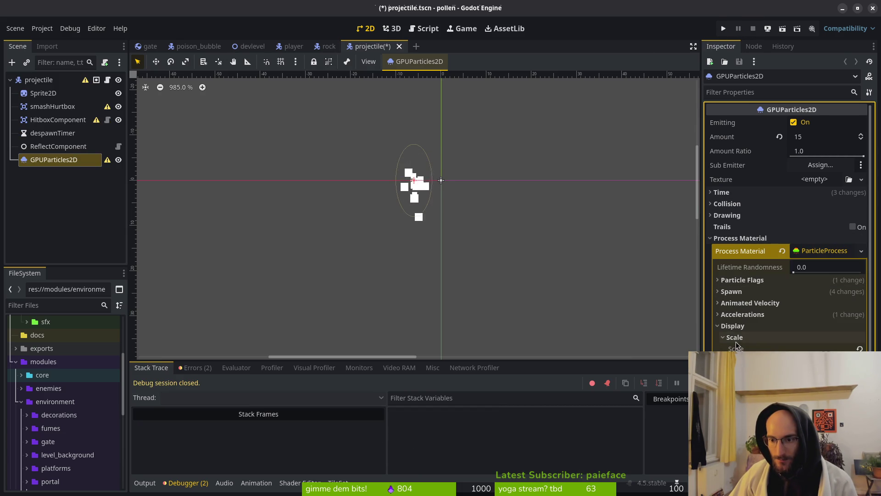
{"action": "left_click", "coordinate": [739, 292]}
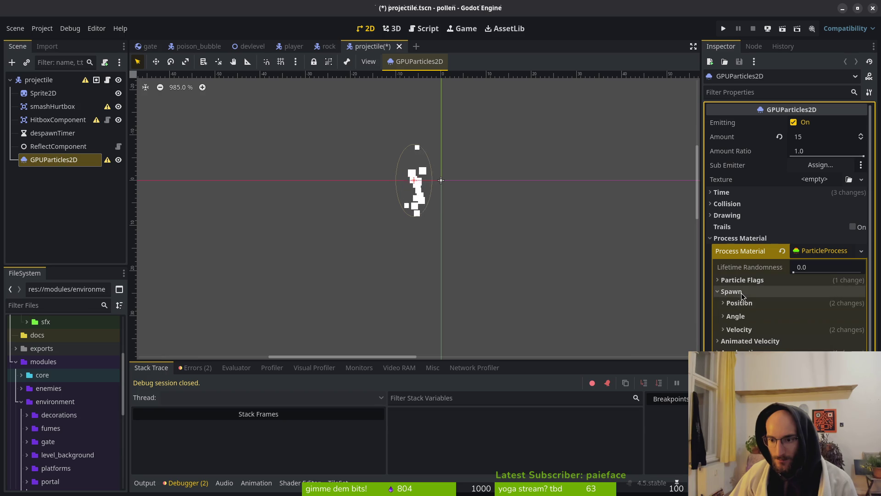
{"action": "left_click", "coordinate": [740, 330]}
{"action": "scroll", "coordinate": [804, 275], "scroll_direction": "down", "scroll_amount": 5}
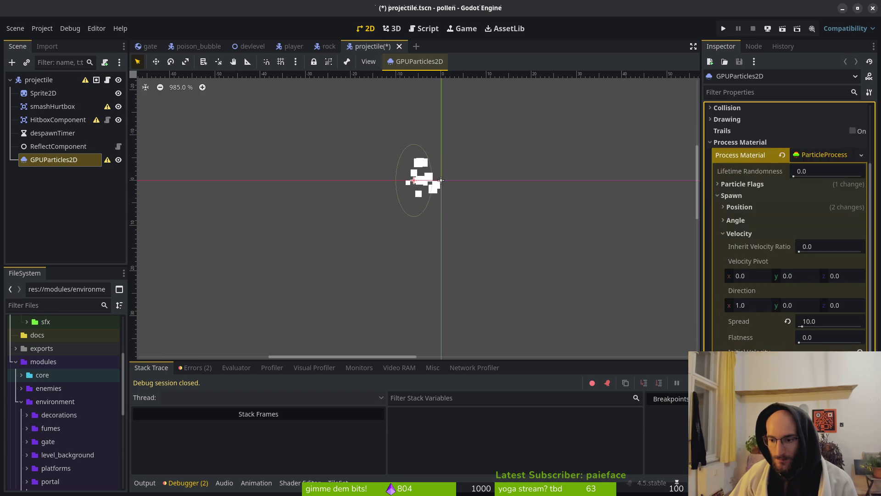
Step: Set Initial Velocity min 10 and max 30, then run the game to test the trail
{"action": "left_click", "coordinate": [840, 331]}
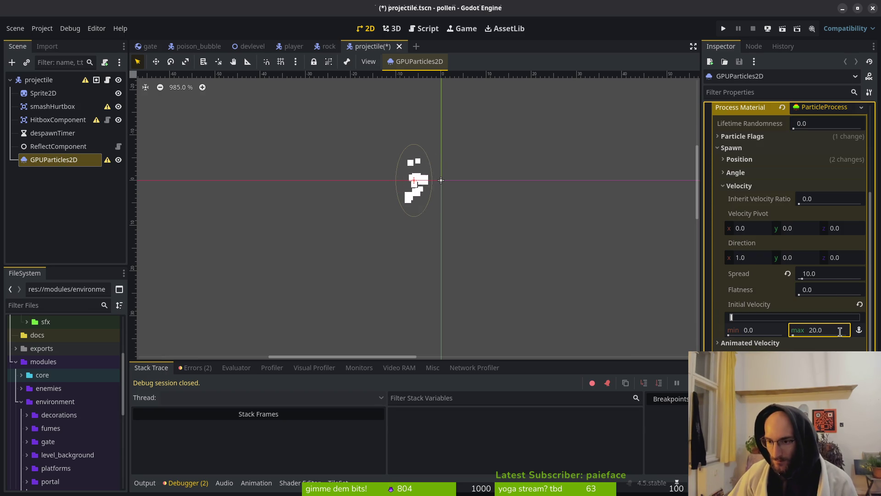
{"action": "left_click", "coordinate": [759, 330]}
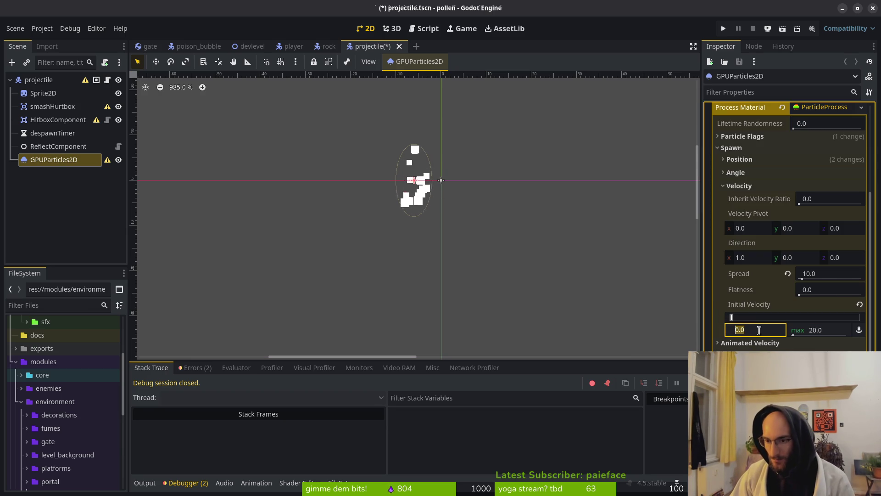
{"action": "type", "text": "10"}
{"action": "key", "text": "Tab"}
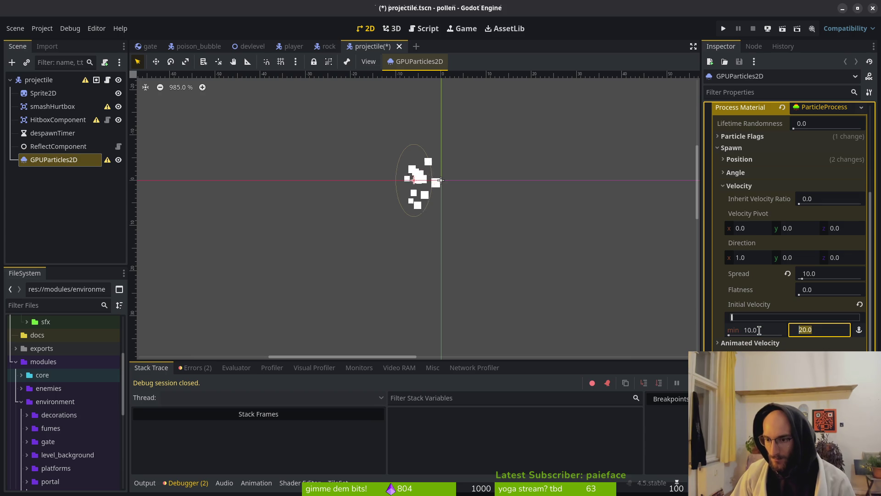
{"action": "type", "text": "2"}
{"action": "key", "text": "BackSpace"}
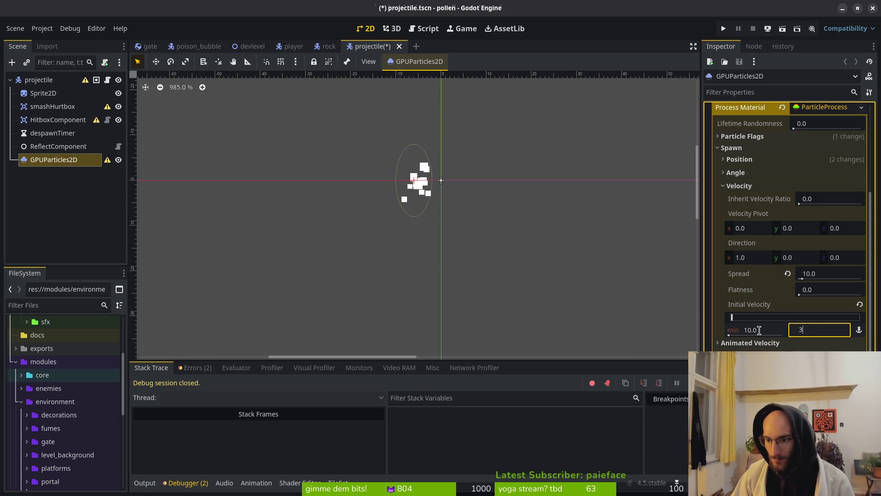
{"action": "type", "text": "0"}
{"action": "key", "text": "Return"}
{"action": "left_click", "coordinate": [723, 28]}
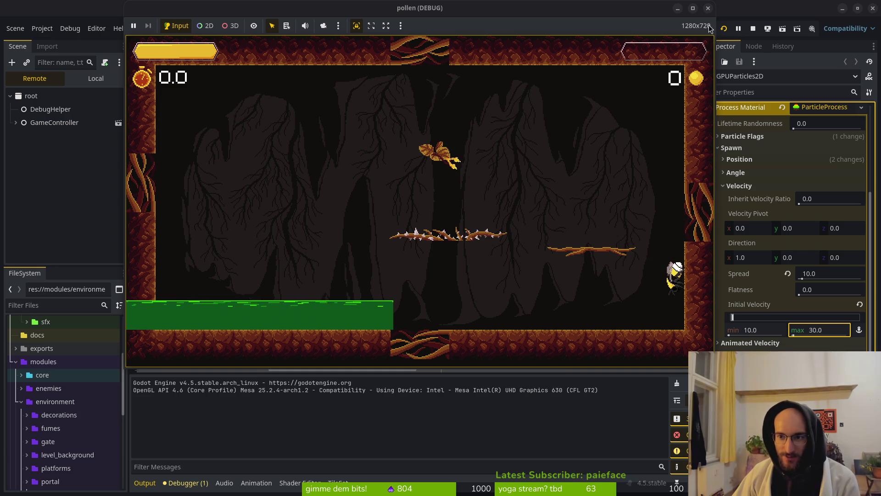
Step: Stop the game and fold the velocity, particle flags and process material sections
{"action": "left_click", "coordinate": [708, 8]}
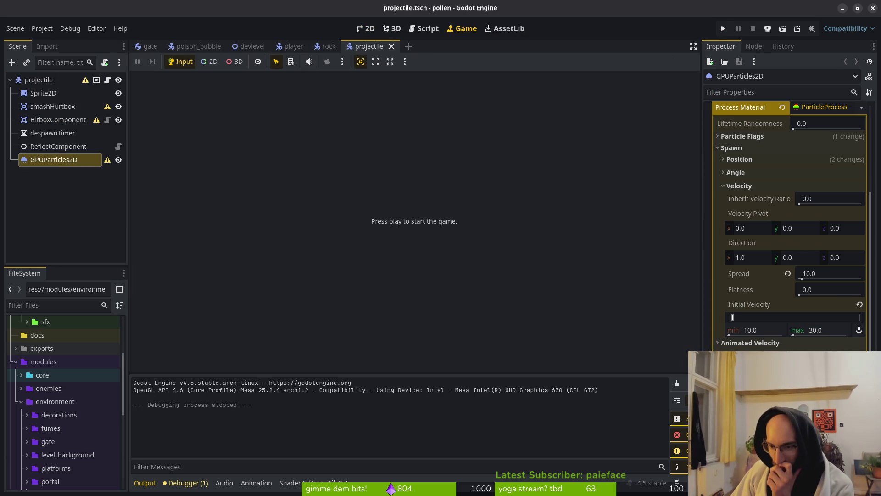
{"action": "left_click", "coordinate": [738, 186]}
{"action": "left_click", "coordinate": [740, 188]}
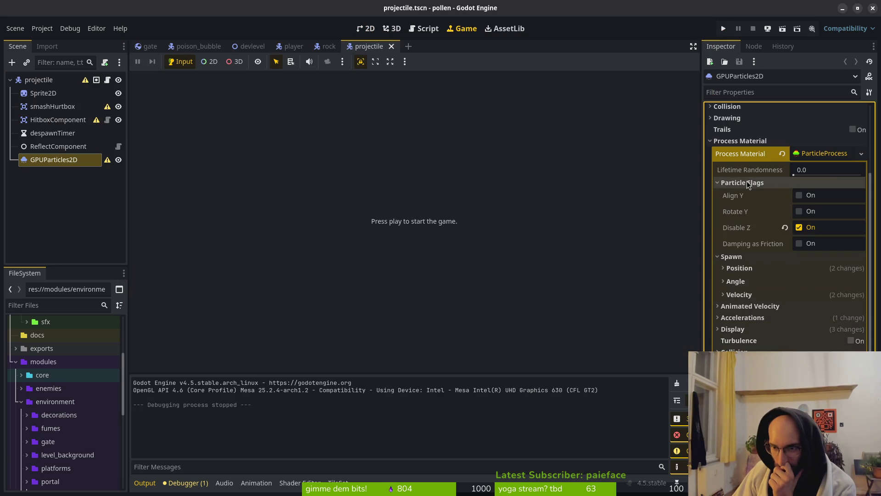
{"action": "left_click", "coordinate": [739, 188]}
{"action": "left_click", "coordinate": [756, 141]}
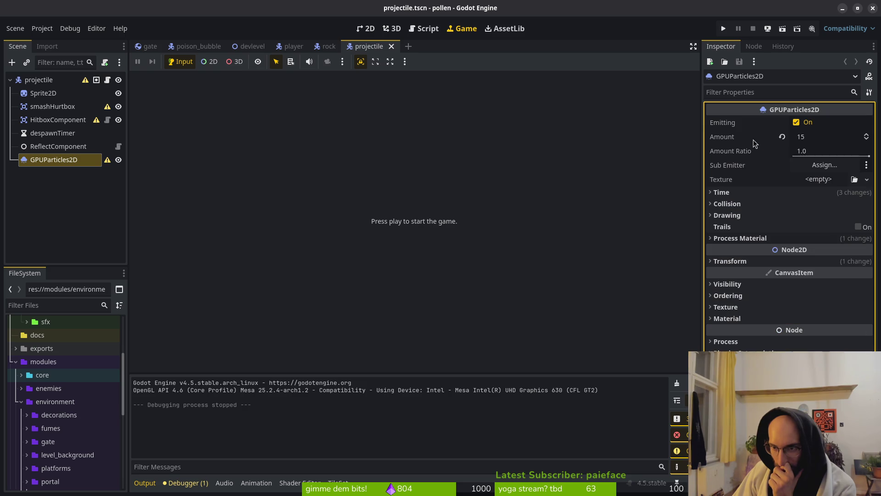
Step: Review the Drawing, Collision and Time sections, then reopen Process Material
{"action": "left_click", "coordinate": [732, 216]}
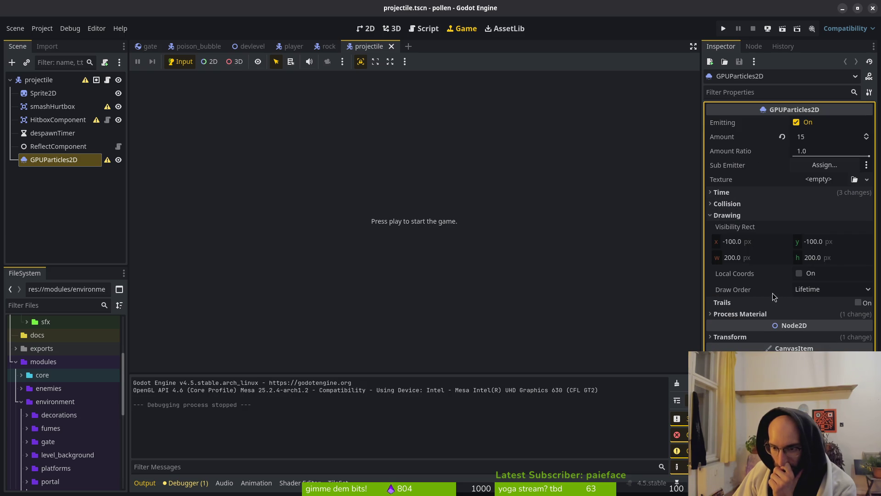
{"action": "left_click", "coordinate": [727, 215]}
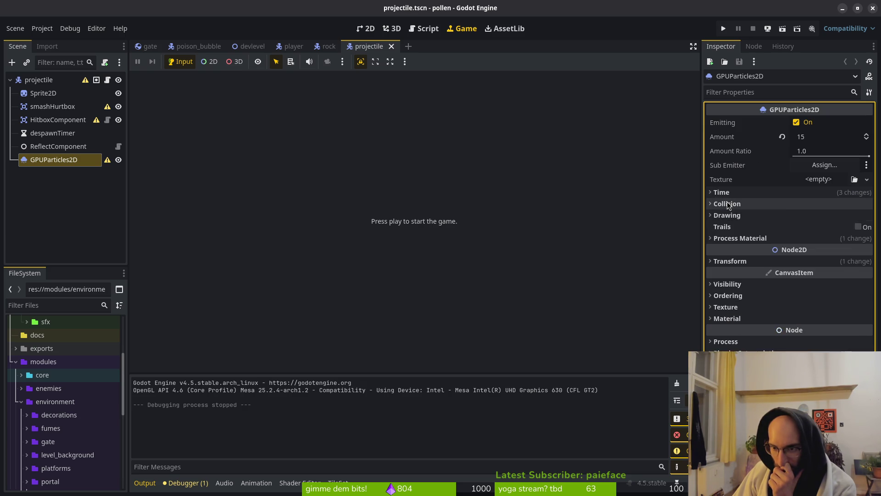
{"action": "left_click", "coordinate": [728, 203]}
{"action": "left_click", "coordinate": [727, 203]}
{"action": "left_click", "coordinate": [722, 192]}
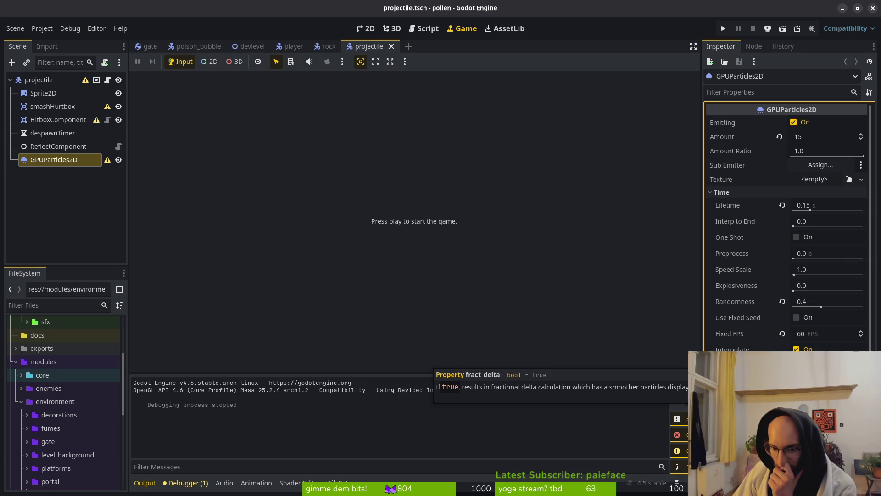
{"action": "left_click", "coordinate": [722, 192]}
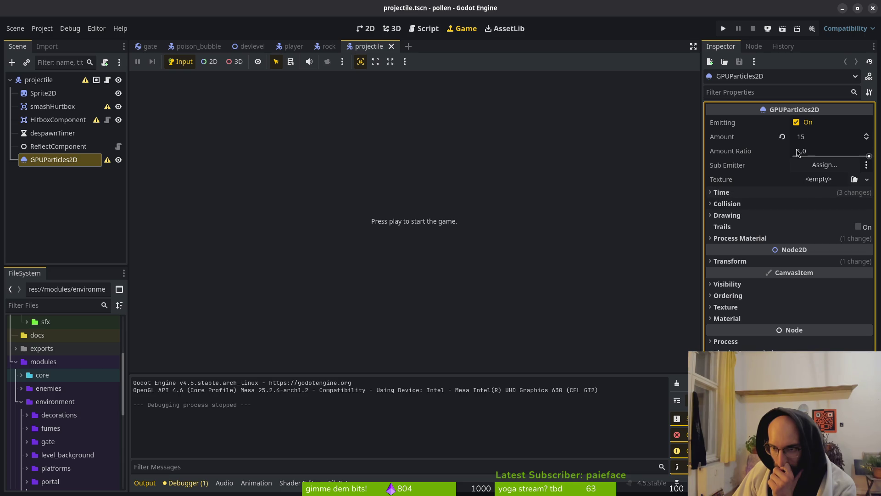
{"action": "left_click", "coordinate": [729, 238]}
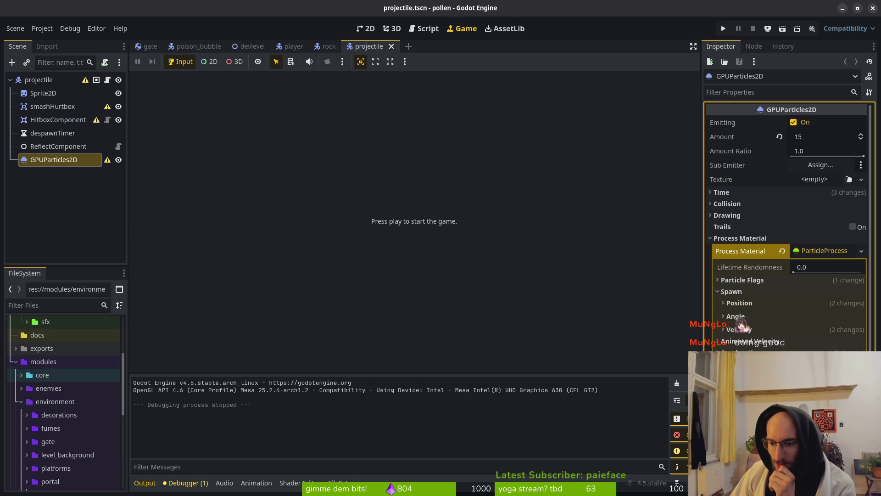
Step: Skip assigning a sub emitter, then drag the Scale Over Velocity value under Display > Scale
{"action": "left_click", "coordinate": [827, 167]}
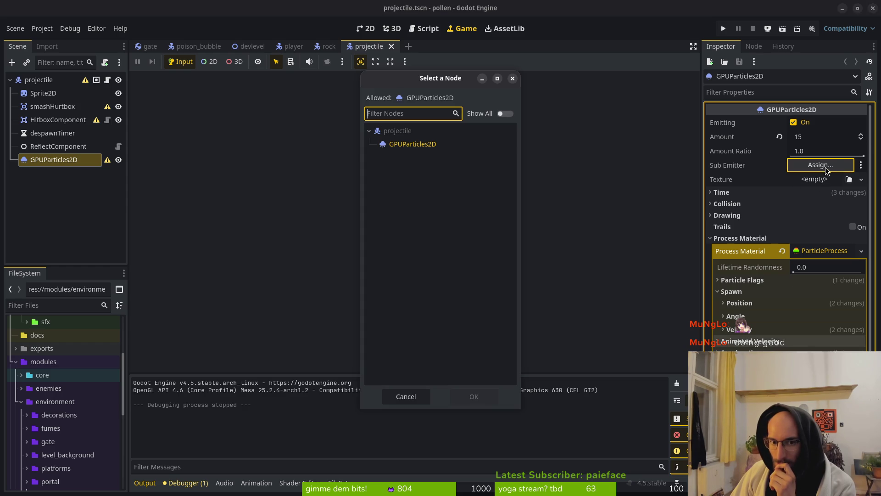
{"action": "left_click", "coordinate": [398, 399]}
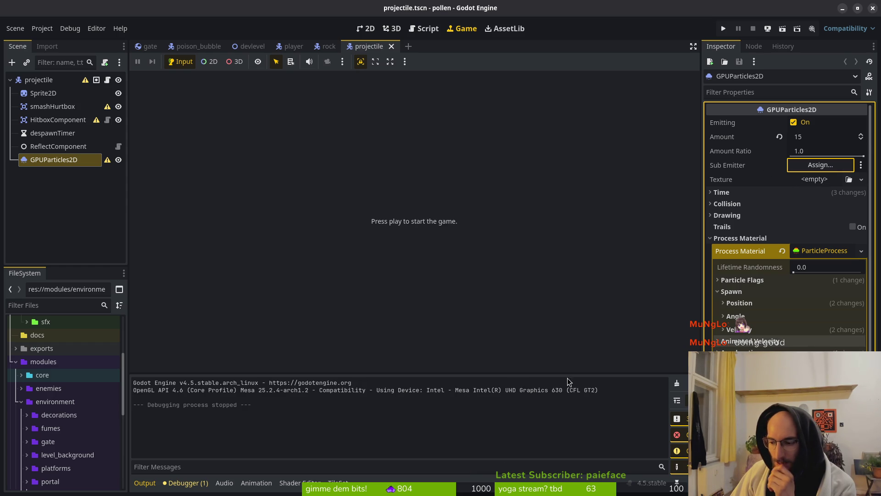
{"action": "left_click", "coordinate": [739, 292]}
{"action": "left_click", "coordinate": [748, 315]}
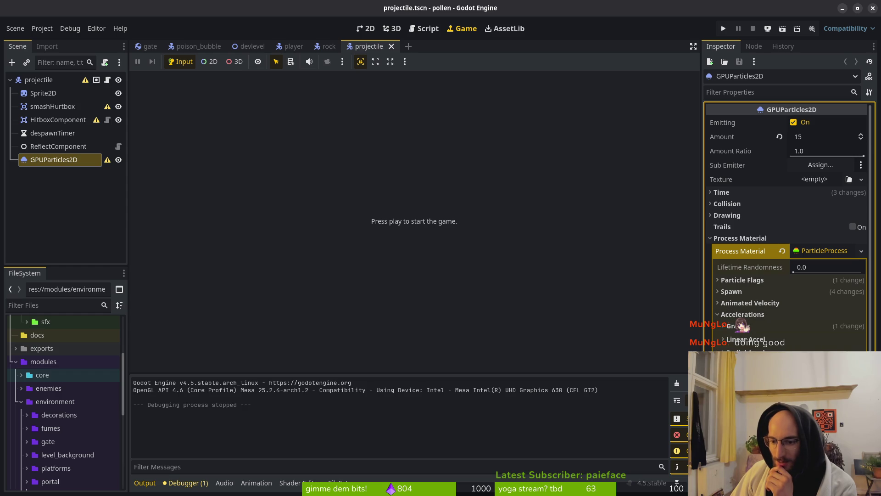
{"action": "left_click", "coordinate": [743, 314]}
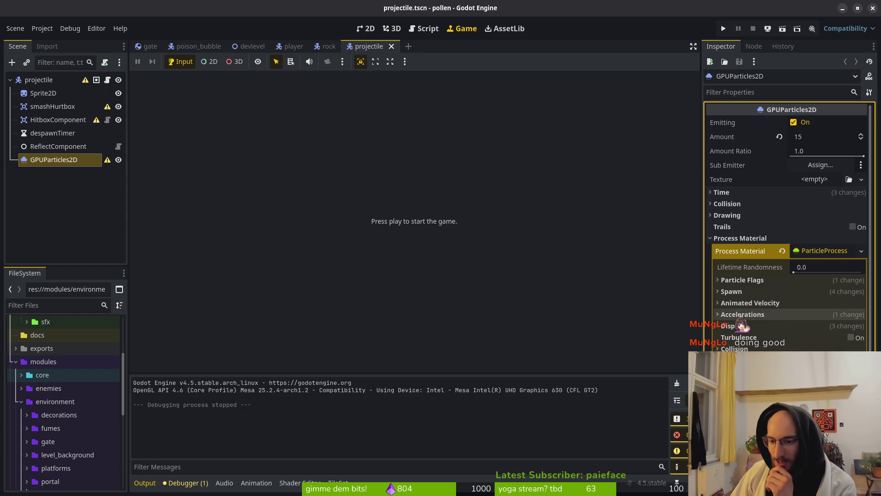
{"action": "left_click", "coordinate": [733, 337]}
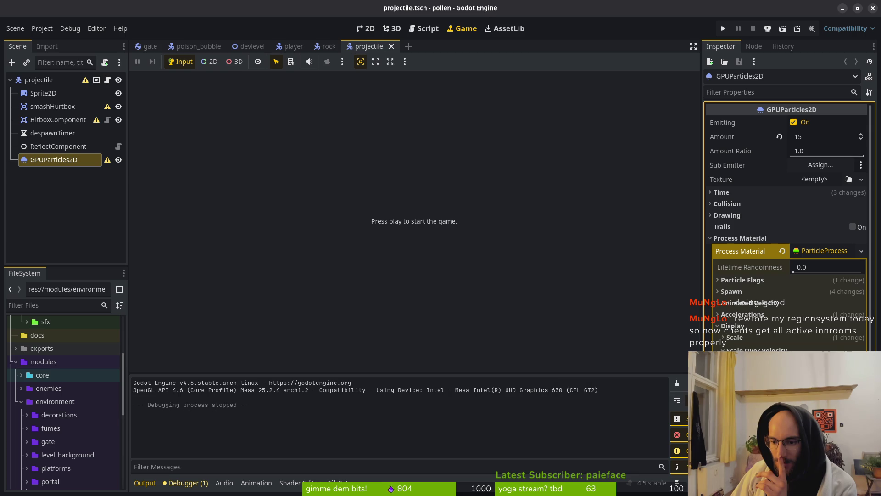
{"action": "left_click_drag", "start_coordinate": [780, 390], "coordinate": [780, 381]}
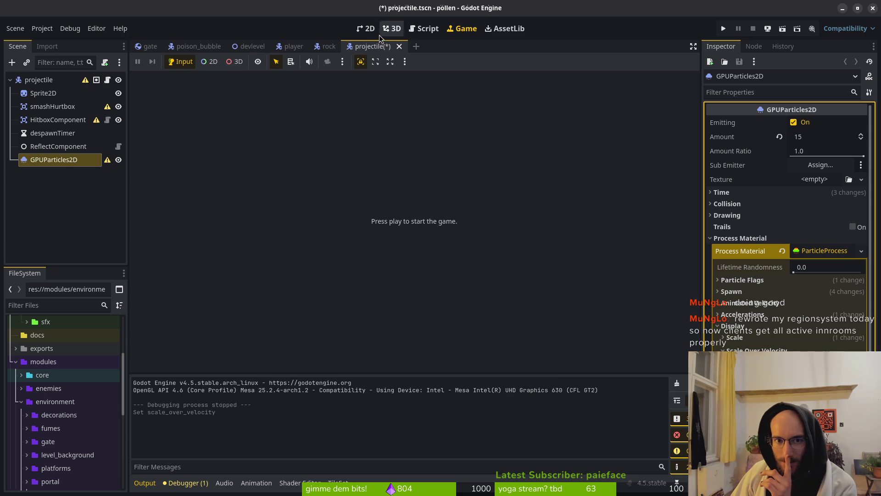
Step: In the 2D view, set the Color Curves base Color to fully opaque white
{"action": "left_click", "coordinate": [366, 28]}
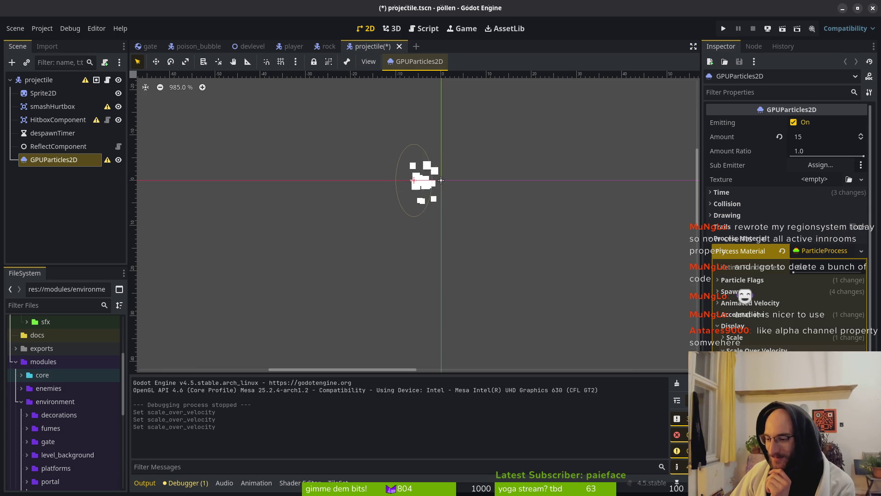
{"action": "left_click", "coordinate": [770, 325]}
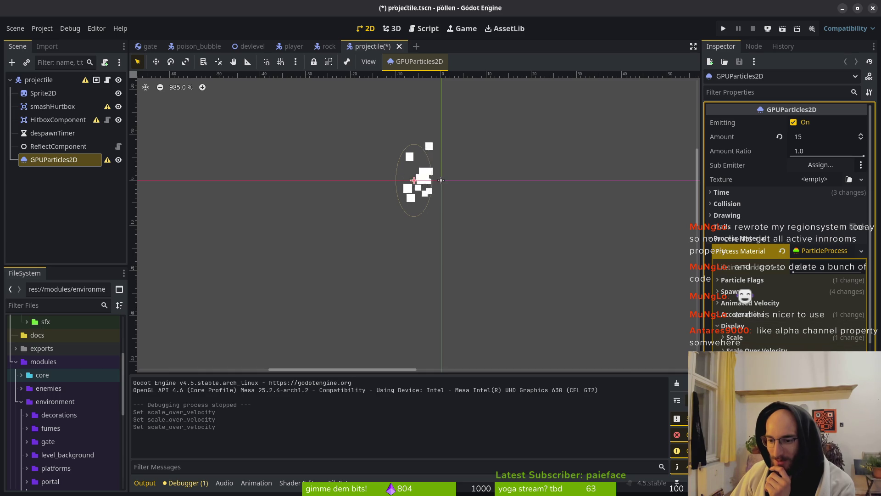
{"action": "scroll", "coordinate": [743, 267], "scroll_direction": "down", "scroll_amount": 4}
{"action": "scroll", "coordinate": [742, 267], "scroll_direction": "up", "scroll_amount": 2}
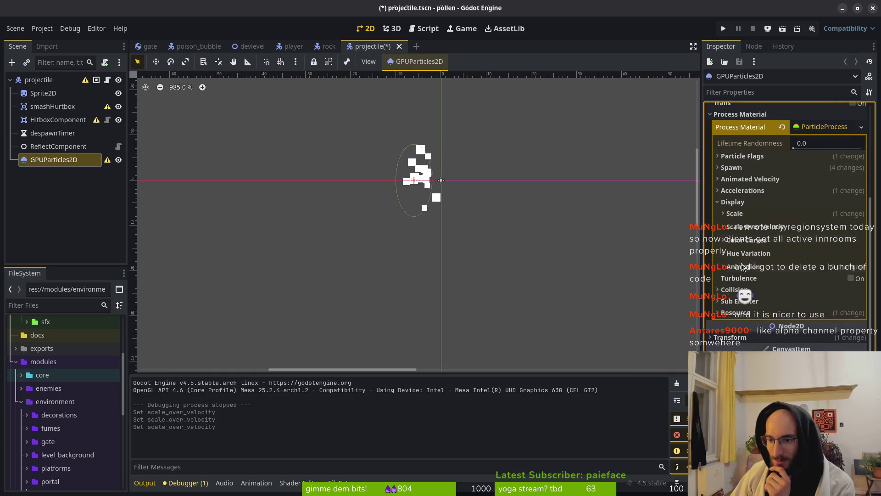
{"action": "left_click", "coordinate": [746, 242]}
{"action": "left_click", "coordinate": [825, 253]}
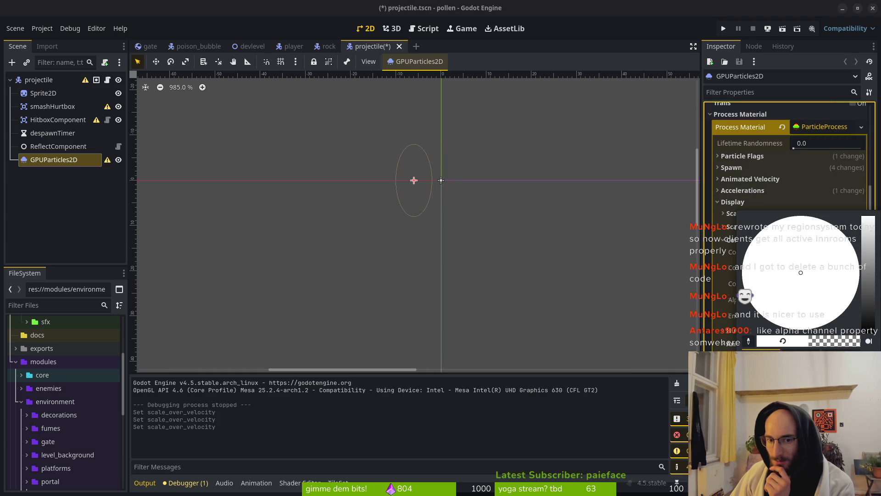
{"action": "left_click", "coordinate": [783, 341]}
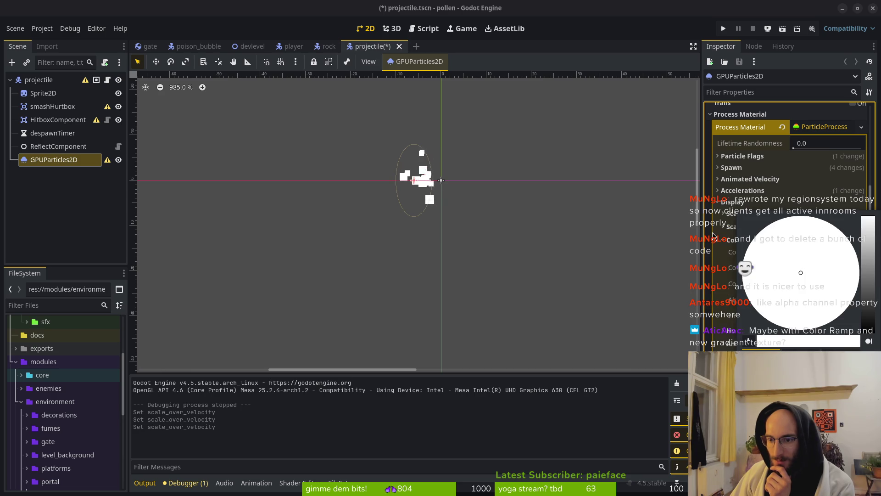
{"action": "key", "text": "Escape"}
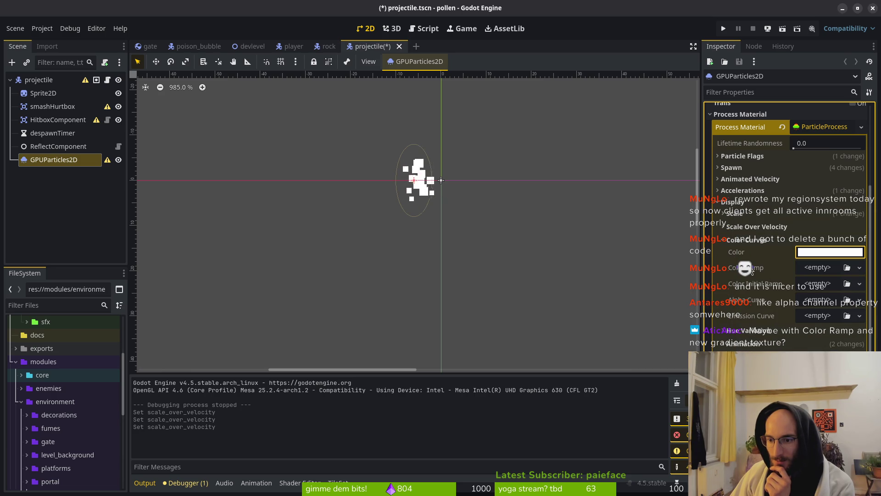